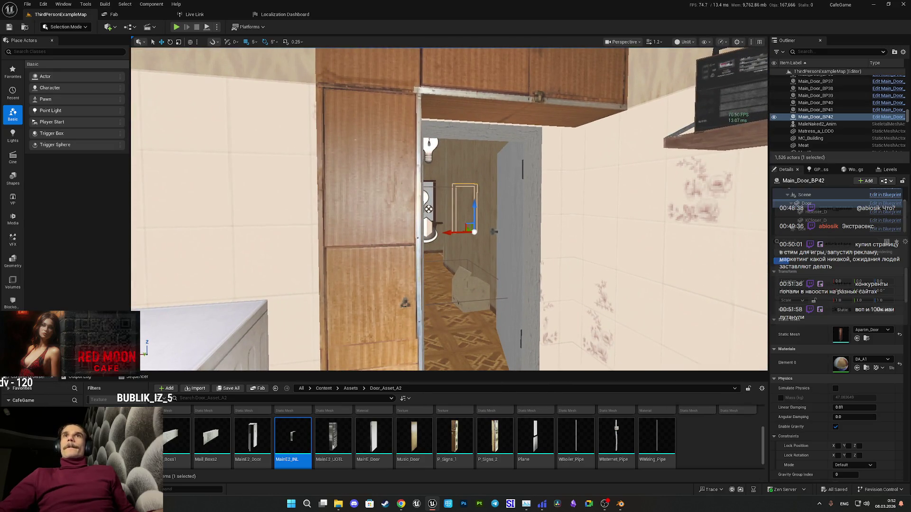
Select the Apartment_Building folder to drop the door, and fly the view to the kitchen table.
{"action": "left_click_drag", "start_coordinate": [906, 117], "coordinate": [895, 57]}
{"action": "left_click", "coordinate": [807, 79]}
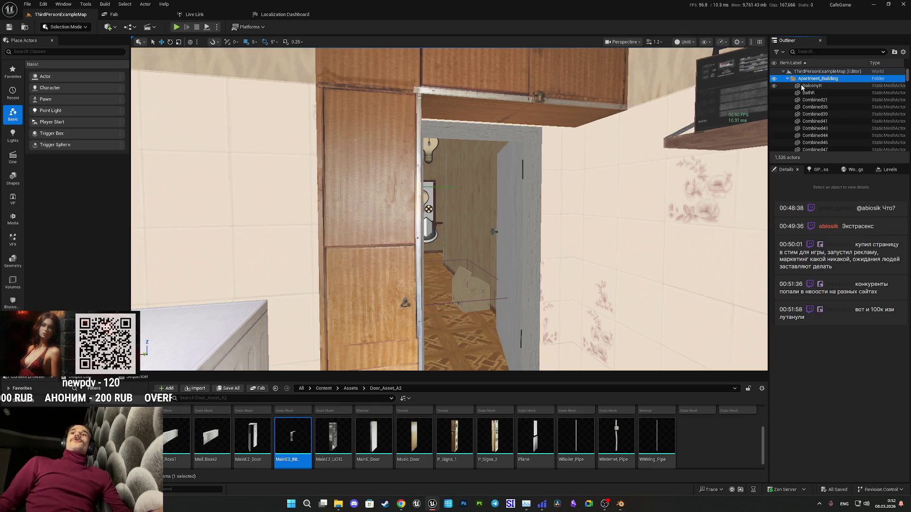
{"action": "mouse_move", "coordinate": [711, 214]}
{"action": "left_mouse_down"}
{"action": "mouse_move", "coordinate": [427, 218]}
{"action": "mouse_move", "coordinate": [333, 295]}
{"action": "mouse_move", "coordinate": [263, 379]}
{"action": "left_mouse_up"}
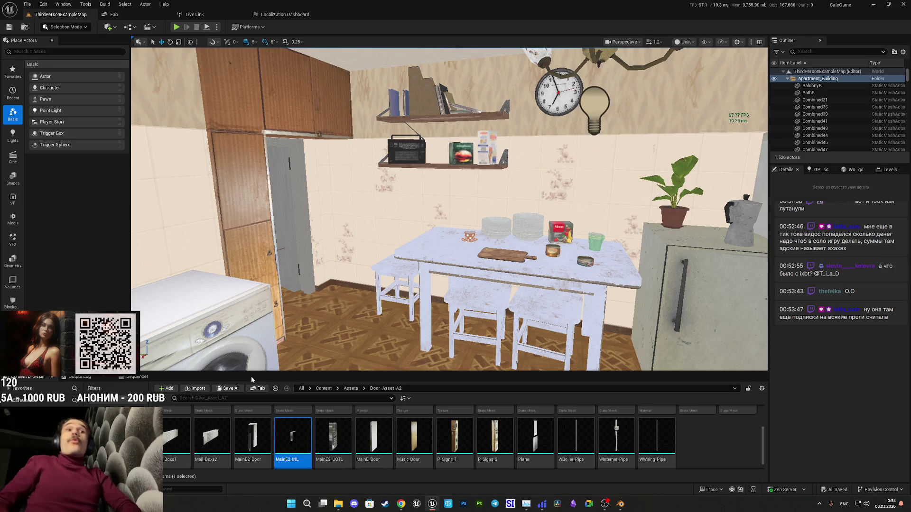
{"action": "left_click", "coordinate": [385, 504]}
Select Watchman in the Steam library and bring up its Store Page.
{"action": "scroll", "coordinate": [436, 251], "scroll_direction": "up", "scroll_amount": 5}
{"action": "left_click", "coordinate": [85, 16]}
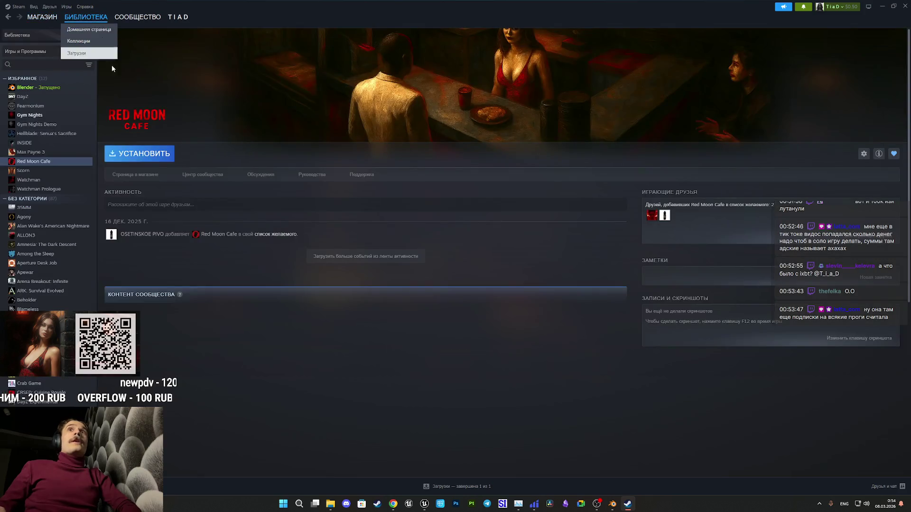
{"action": "left_click", "coordinate": [29, 180]}
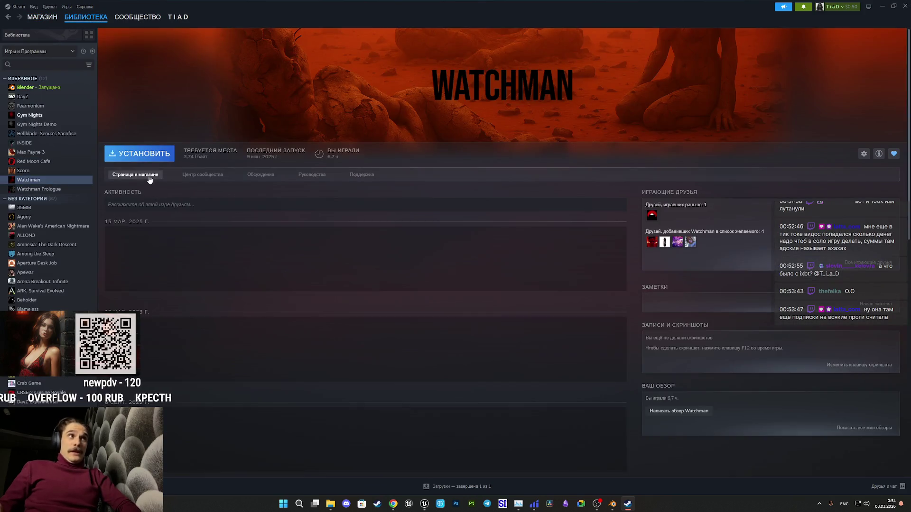
{"action": "left_click", "coordinate": [149, 176]}
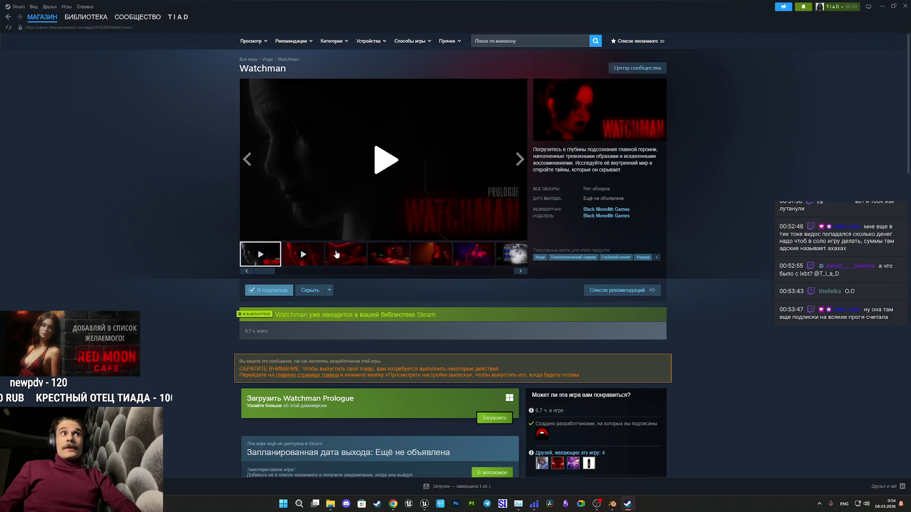
Enlarge the third Watchman screenshot, step through to the trailer, and start the trailer playing.
{"action": "left_click", "coordinate": [335, 254]}
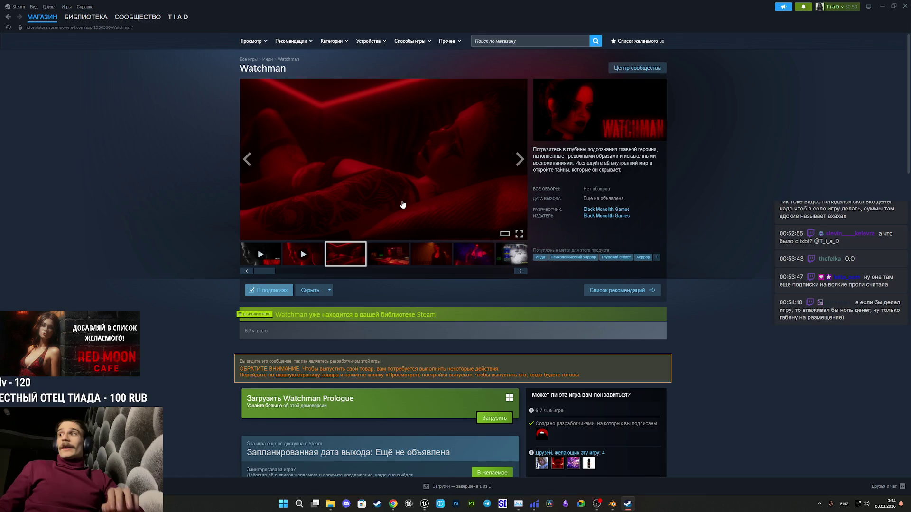
{"action": "left_click", "coordinate": [402, 204]}
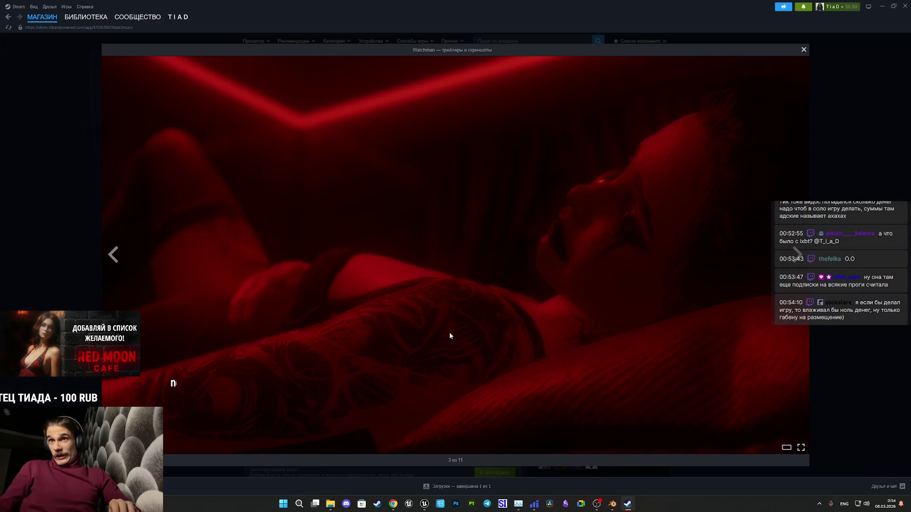
{"action": "key", "text": "Right"}
{"action": "key", "text": "Right"}
{"action": "key", "text": "Right"}
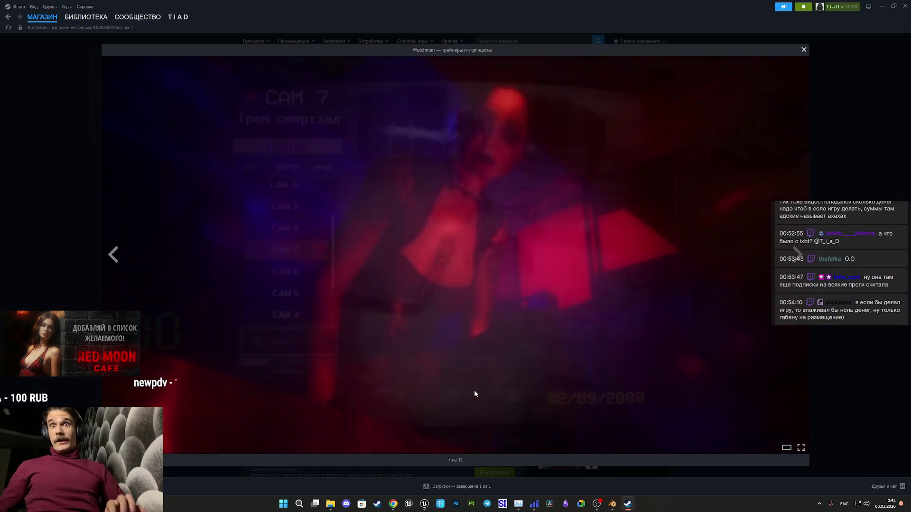
{"action": "key", "text": "Right"}
{"action": "key", "text": "Right"}
{"action": "key", "text": "Right"}
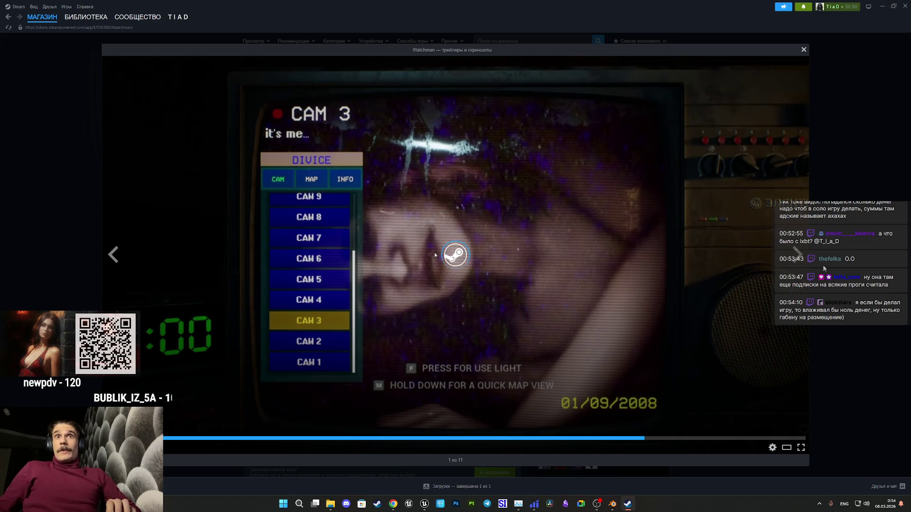
{"action": "key", "text": "Escape"}
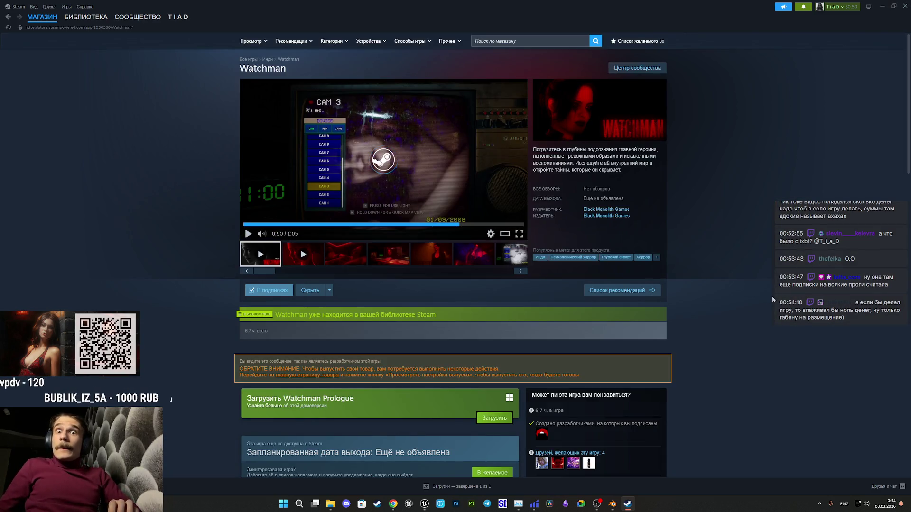
{"action": "left_click", "coordinate": [402, 176]}
Browse three more enlarged screenshots, then show the third screenshot in the gallery again.
{"action": "left_click", "coordinate": [349, 264]}
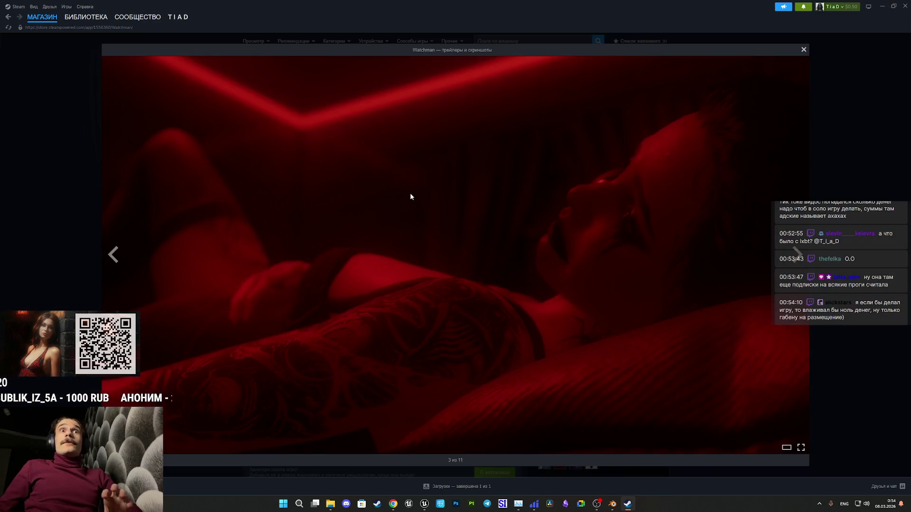
{"action": "key", "text": "Right"}
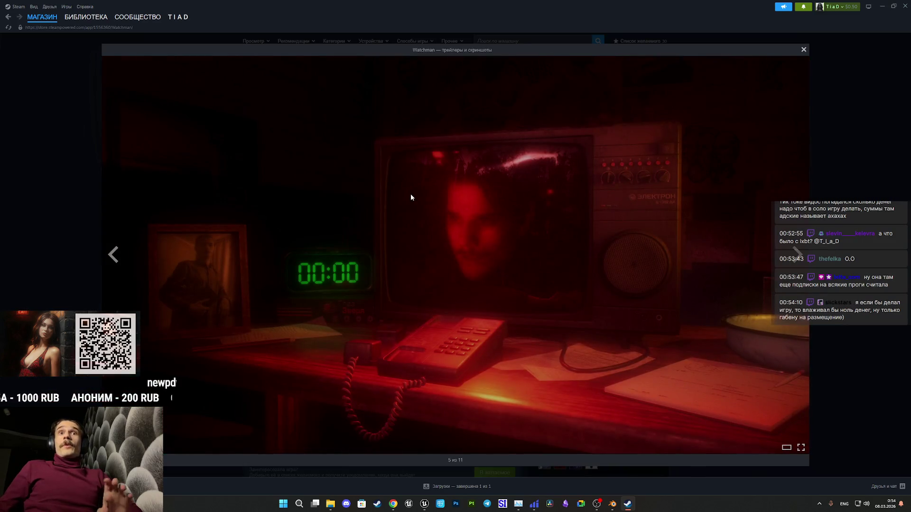
{"action": "key", "text": "Right"}
{"action": "key", "text": "Right"}
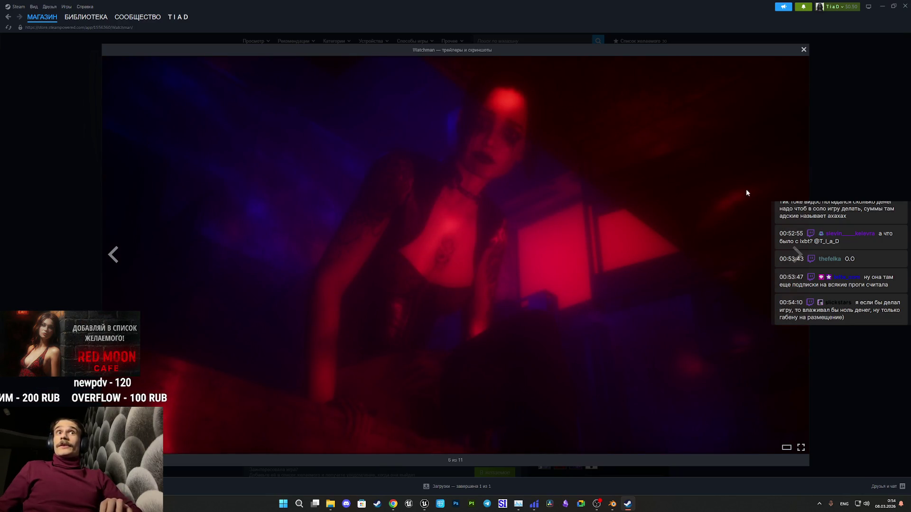
{"action": "key", "text": "Right"}
{"action": "key", "text": "Right"}
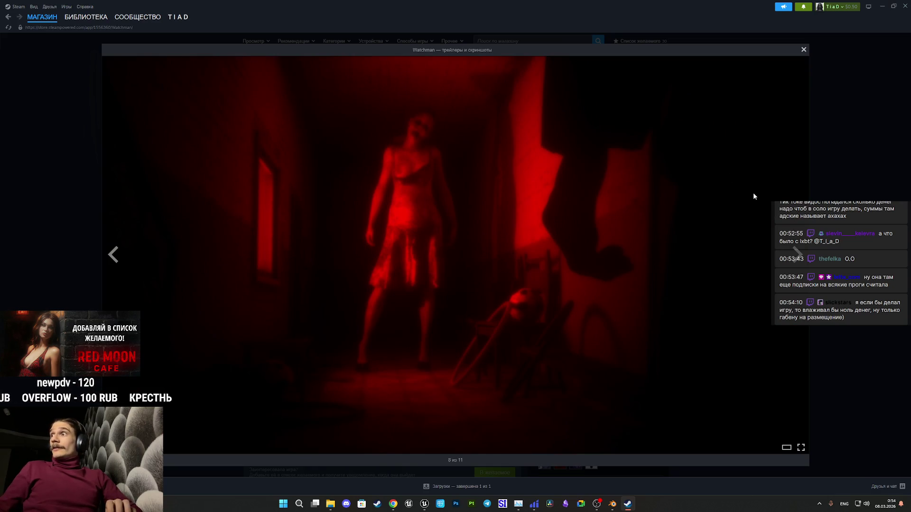
{"action": "left_click", "coordinate": [845, 203]}
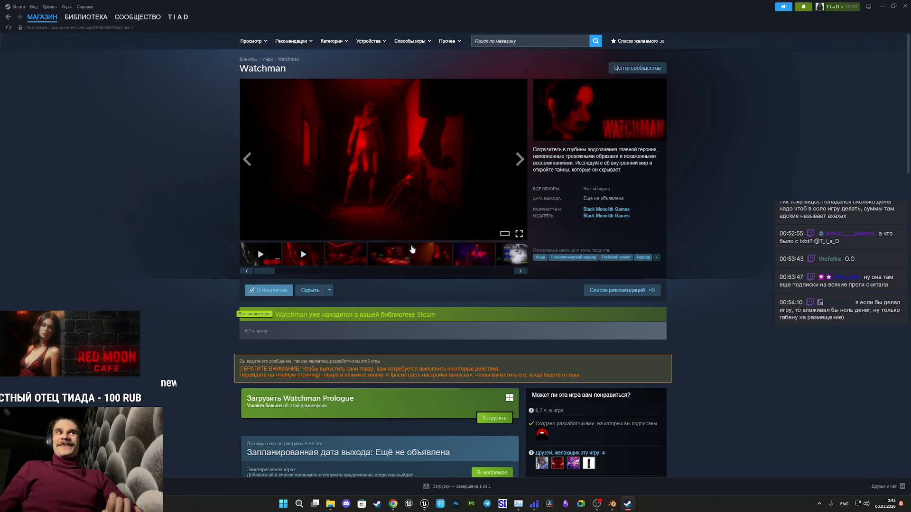
{"action": "left_click", "coordinate": [329, 258]}
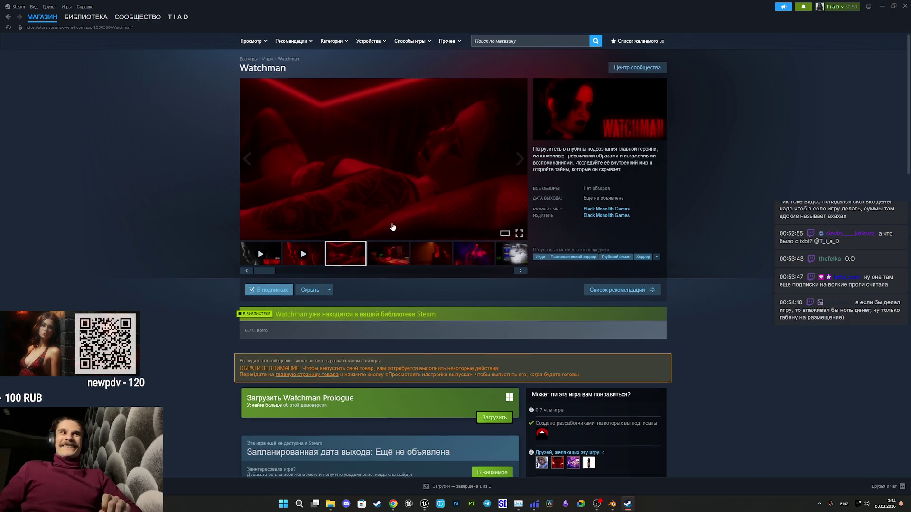
Expand the full game description, then view the enlarged screenshots once more and close the viewer.
{"action": "scroll", "coordinate": [391, 222], "scroll_direction": "down", "scroll_amount": 10}
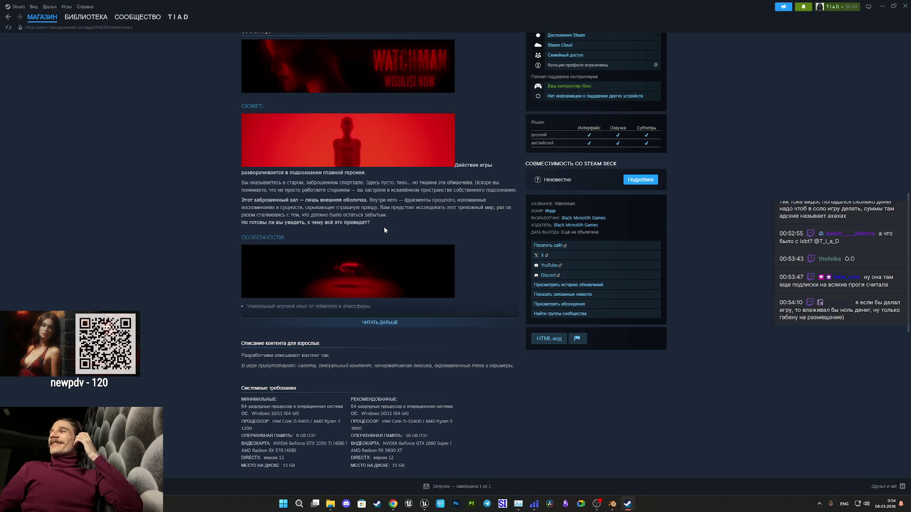
{"action": "left_click", "coordinate": [386, 325]}
{"action": "scroll", "coordinate": [439, 304], "scroll_direction": "up", "scroll_amount": 10}
{"action": "left_click", "coordinate": [397, 169]}
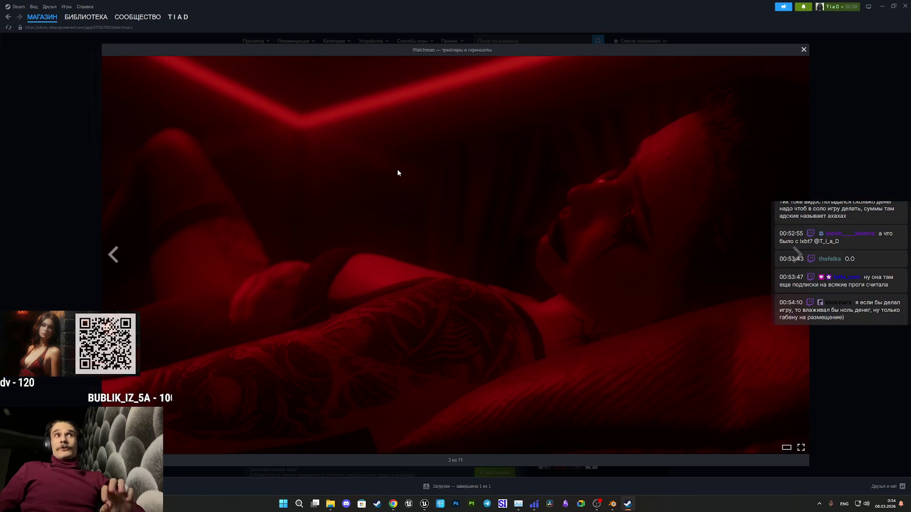
{"action": "left_click", "coordinate": [403, 172]}
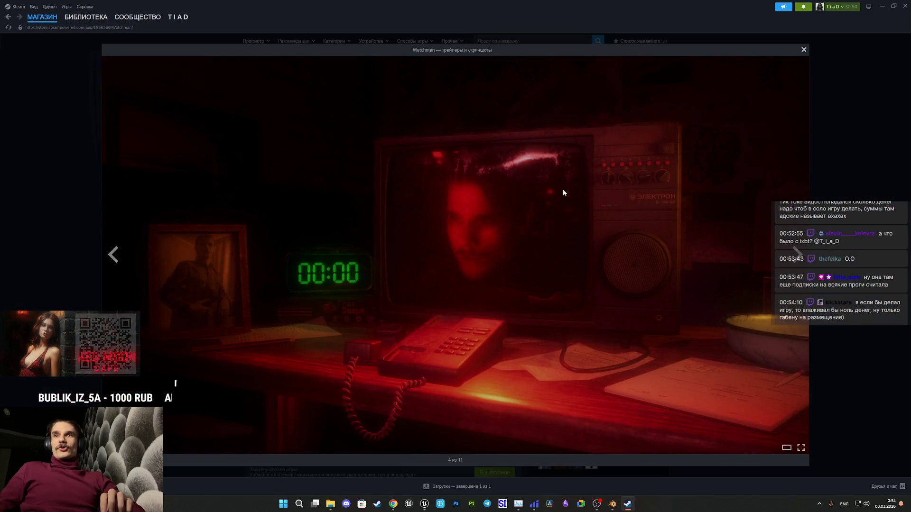
{"action": "left_click", "coordinate": [53, 159]}
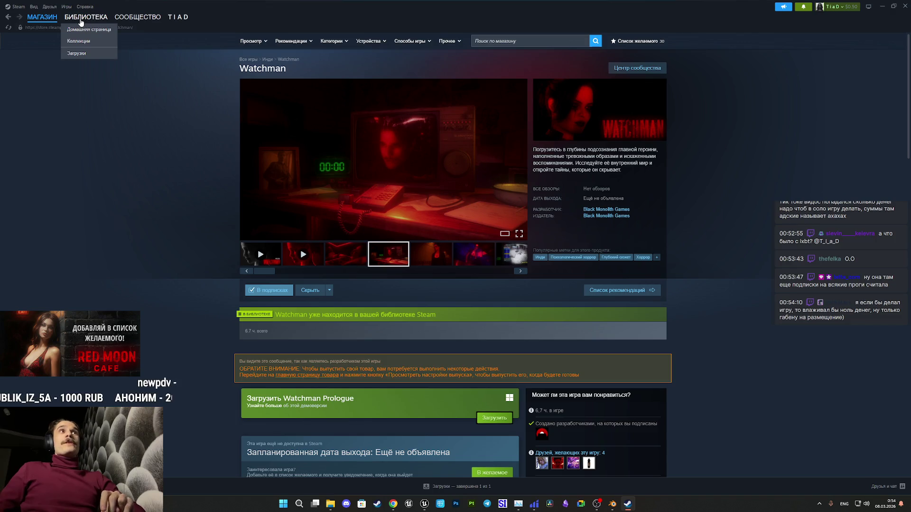
Return to the Watchman library page, shrink the Steam window, then close it.
{"action": "left_click", "coordinate": [81, 22]}
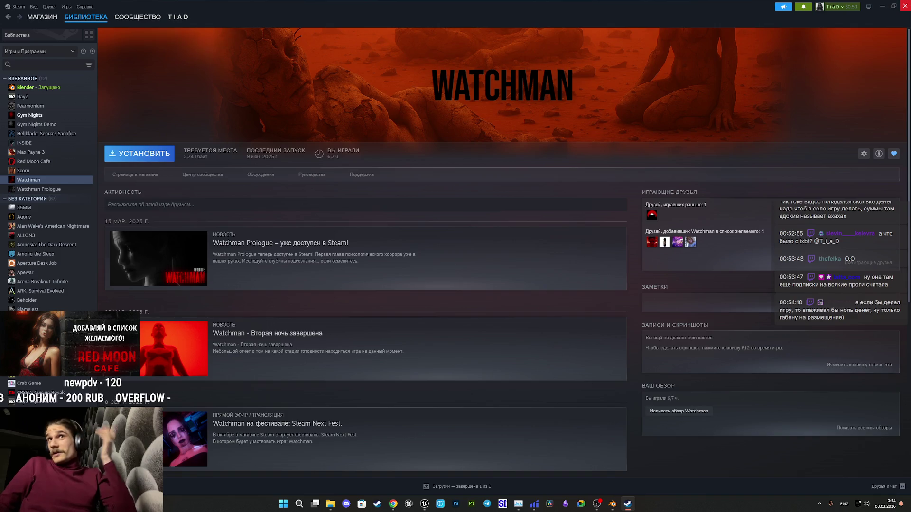
{"action": "left_click", "coordinate": [892, 6]}
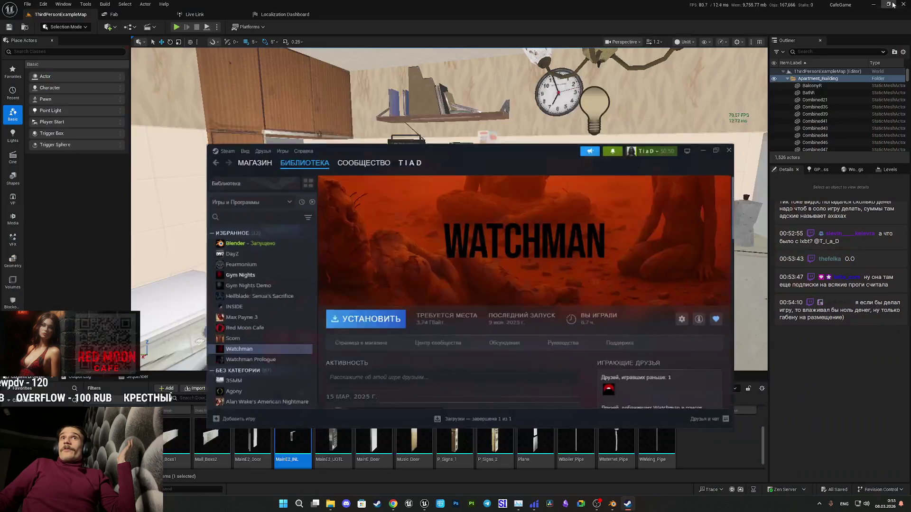
{"action": "left_click", "coordinate": [699, 175]}
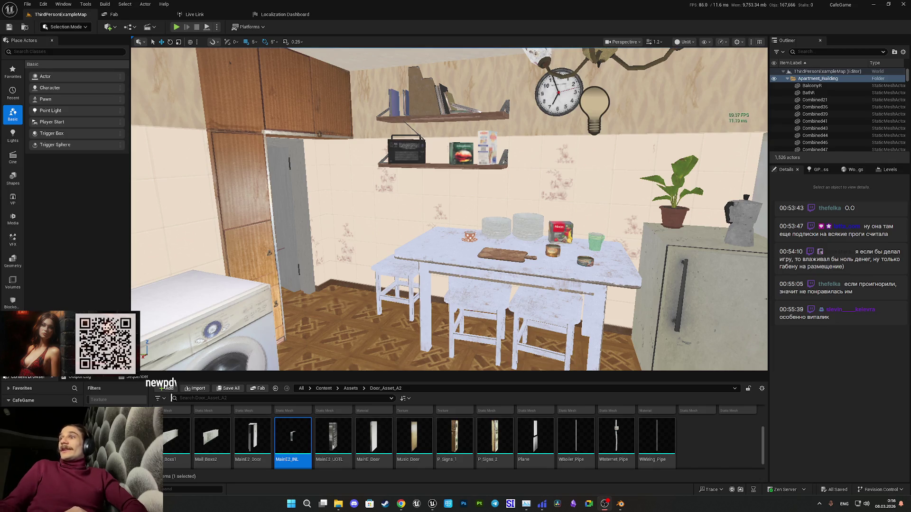
Bring the Steam window back up over the Unreal editor from the taskbar.
{"action": "left_click", "coordinate": [385, 503]}
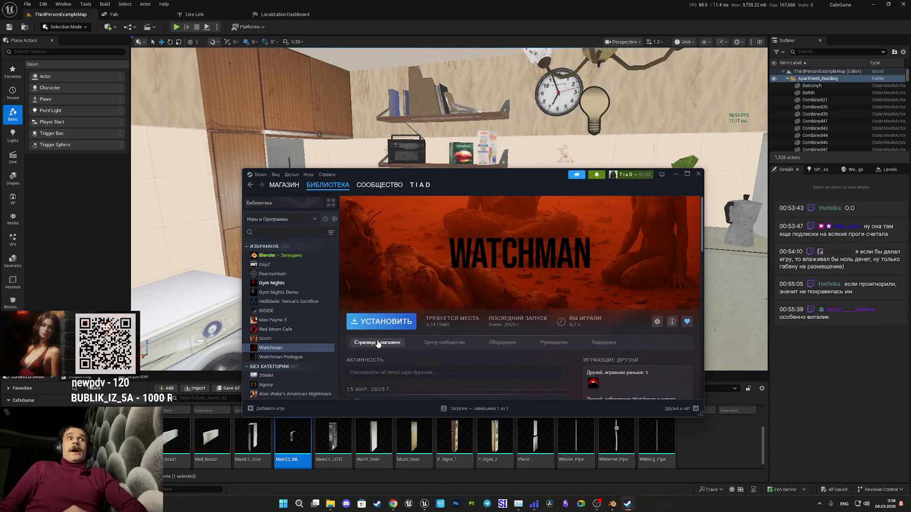
View the fourth Watchman store screenshot, return to the library page, and close Steam.
{"action": "left_click", "coordinate": [378, 342]}
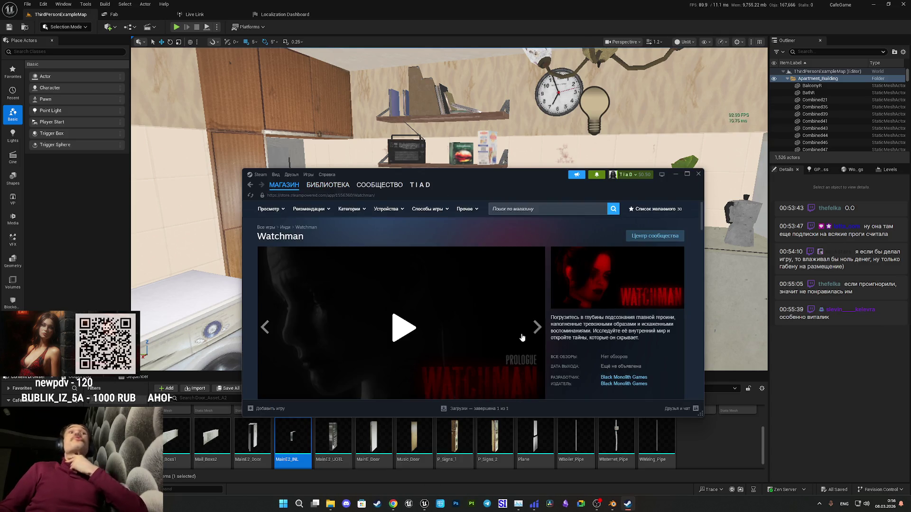
{"action": "scroll", "coordinate": [390, 333], "scroll_direction": "down", "scroll_amount": 2}
{"action": "left_click", "coordinate": [399, 316]}
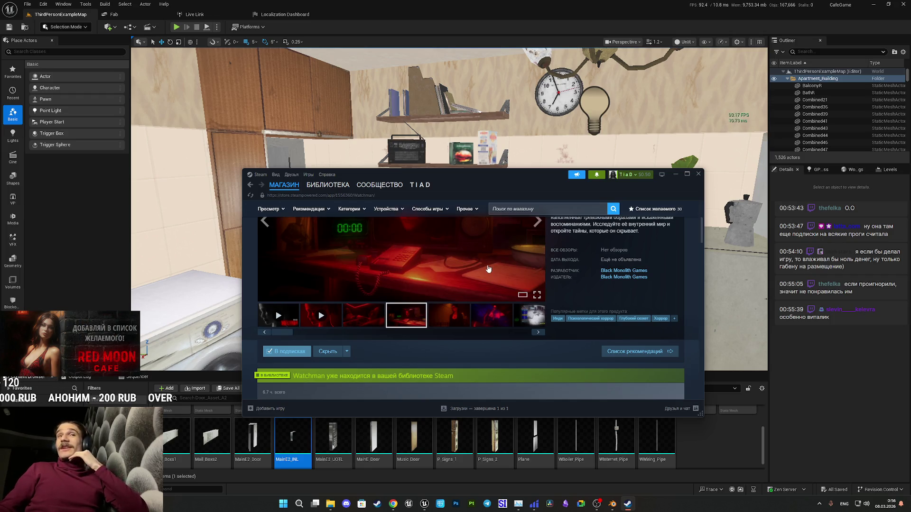
{"action": "scroll", "coordinate": [533, 214], "scroll_direction": "down", "scroll_amount": 3}
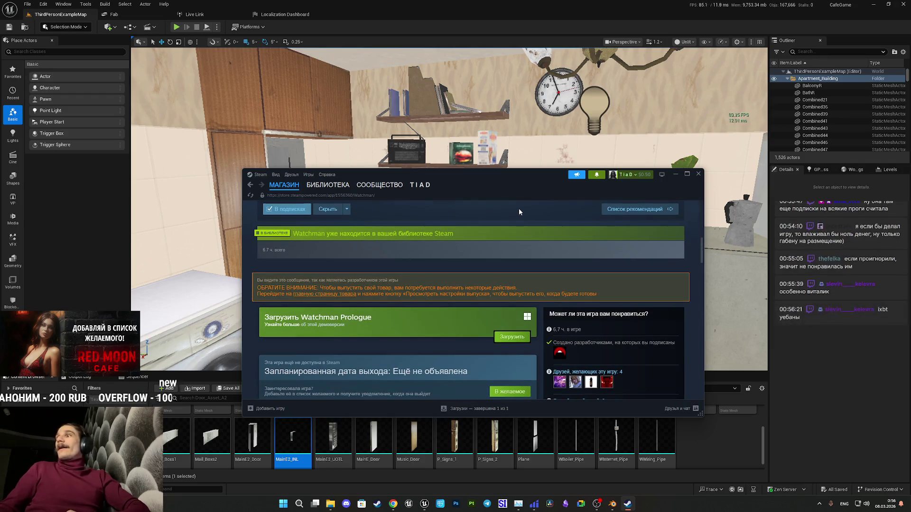
{"action": "scroll", "coordinate": [520, 209], "scroll_direction": "up", "scroll_amount": 5}
{"action": "left_click", "coordinate": [322, 190]}
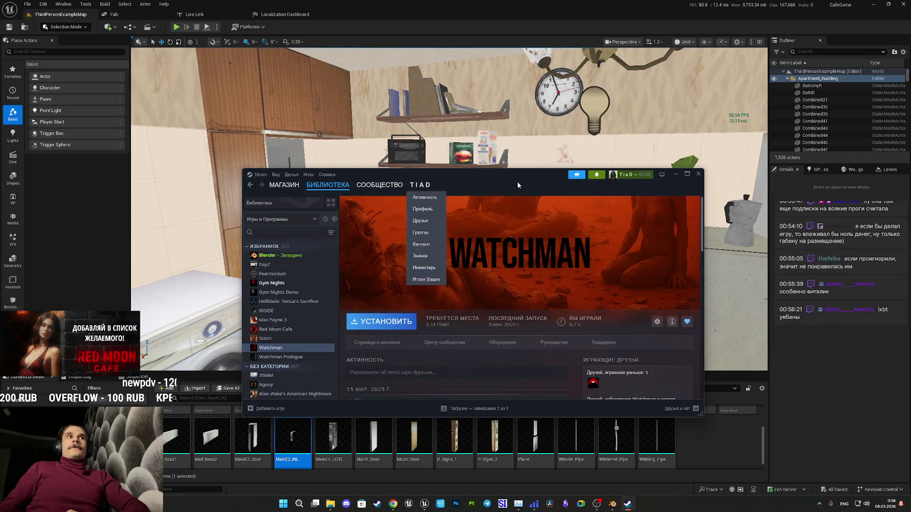
{"action": "left_click", "coordinate": [698, 174]}
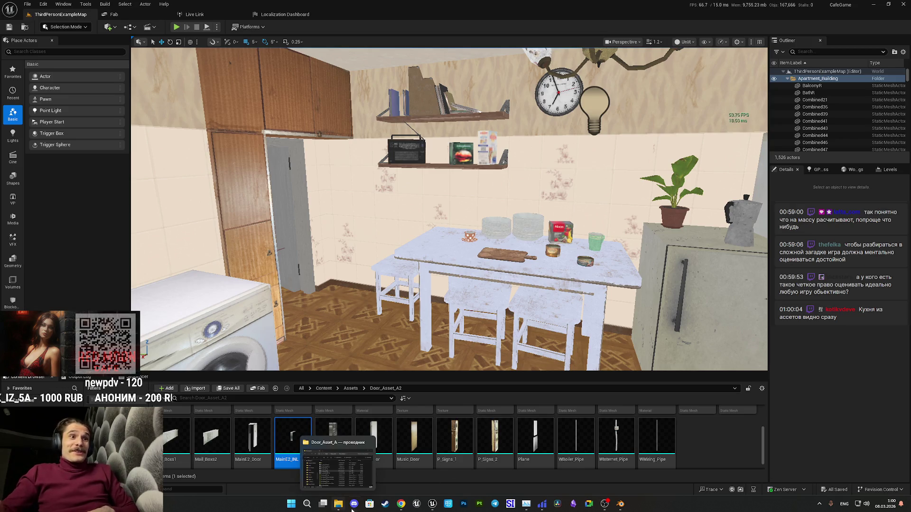
Switch from the Unreal editor to the browser playing the WATCHMAN video.
{"action": "key", "text": "alt+Tab"}
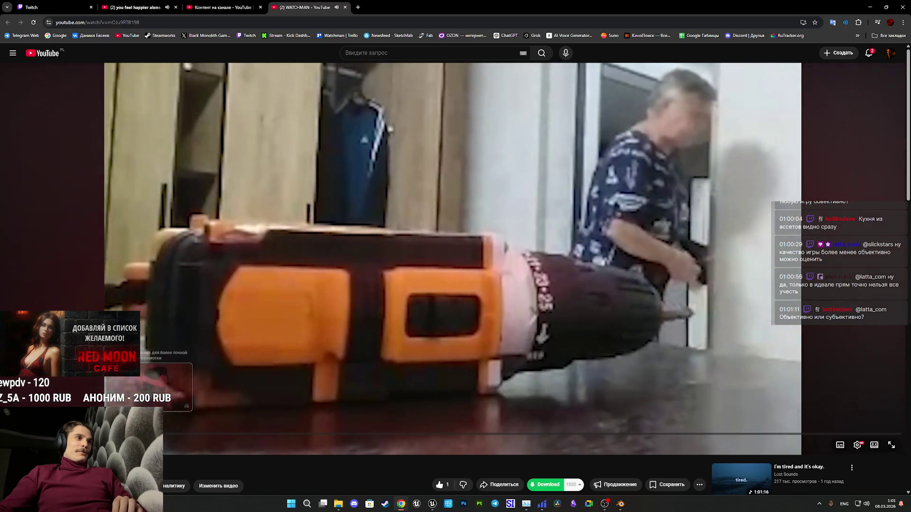
Seek forward along the progress bar through several later scenes of the WATCHMAN video.
{"action": "left_click", "coordinate": [224, 435]}
{"action": "left_click", "coordinate": [236, 435]}
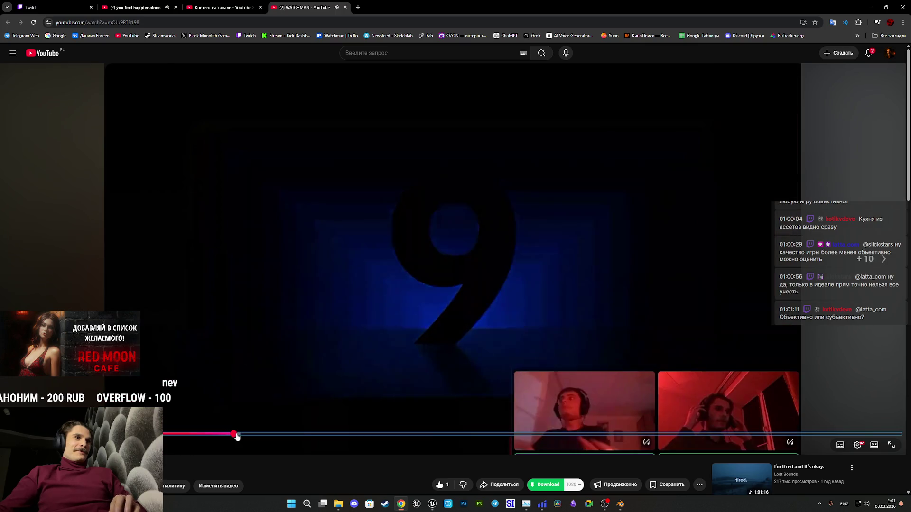
{"action": "left_click_drag", "start_coordinate": [237, 437], "coordinate": [319, 437]}
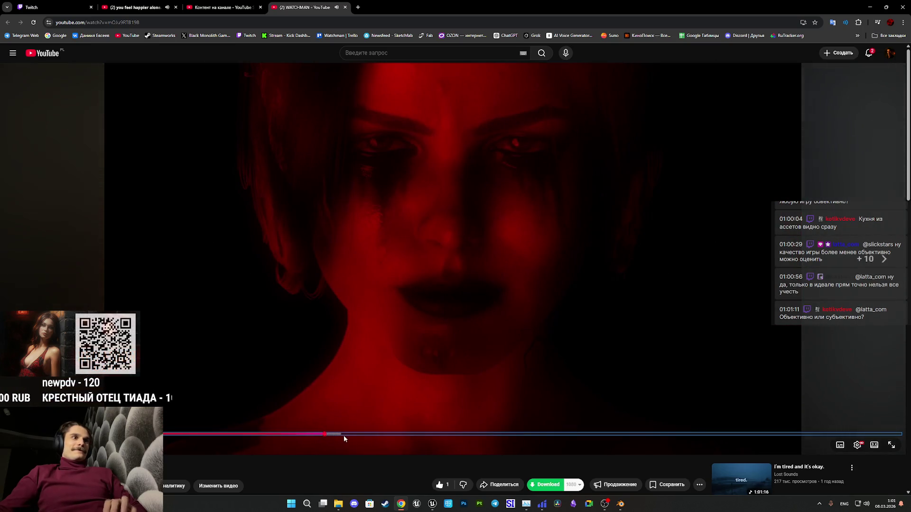
{"action": "left_click", "coordinate": [360, 436]}
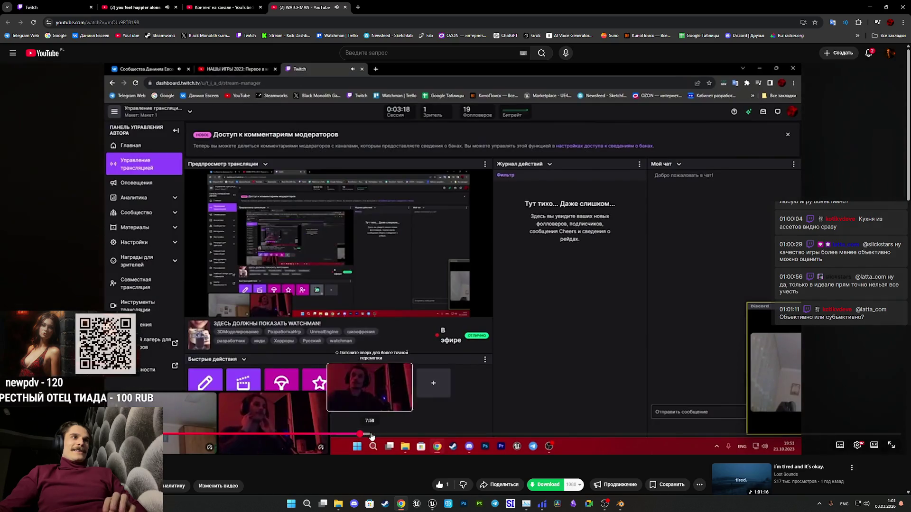
{"action": "left_click", "coordinate": [364, 436]}
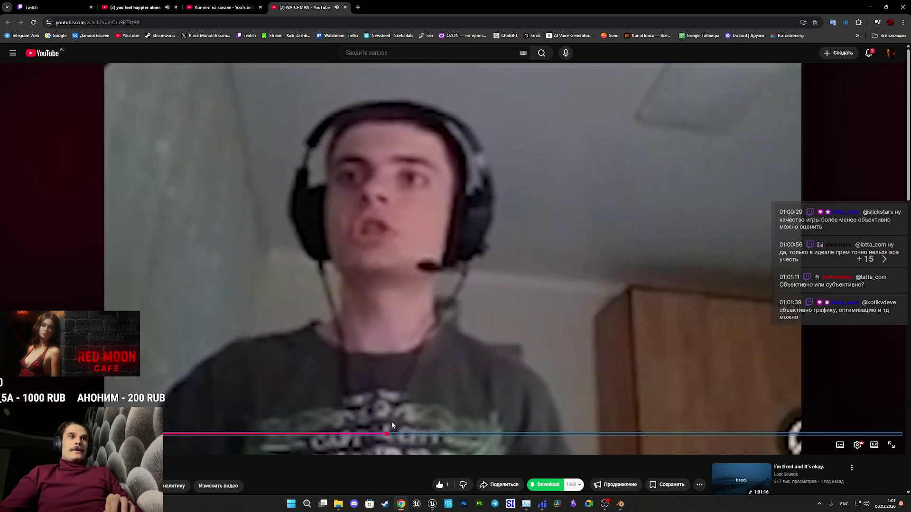
{"action": "left_click", "coordinate": [414, 435]}
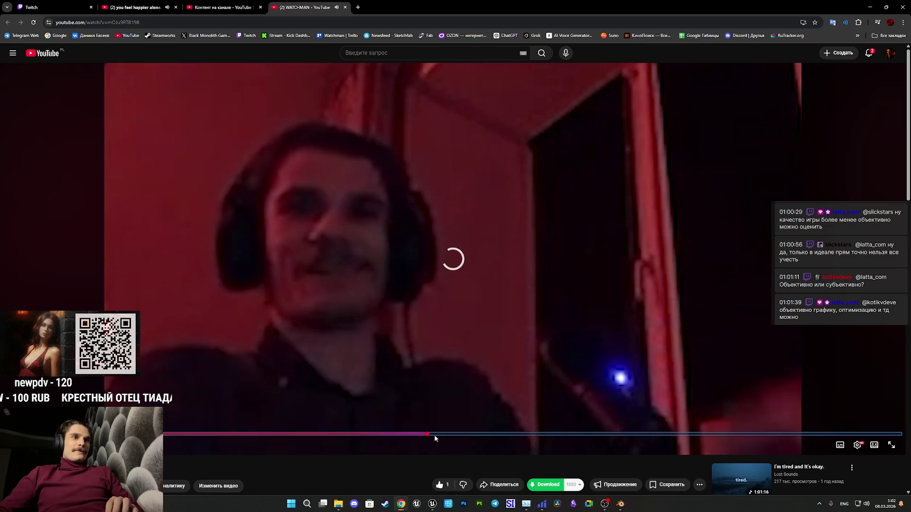
Drag the video ahead, then nudge playback back and forth with the Left and Right keys.
{"action": "left_click_drag", "start_coordinate": [433, 435], "coordinate": [467, 435]}
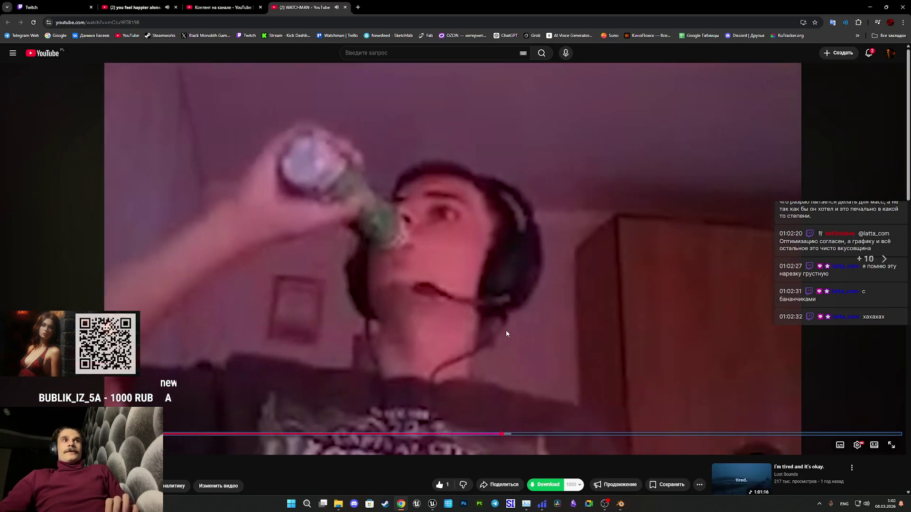
{"action": "key", "text": "Left"}
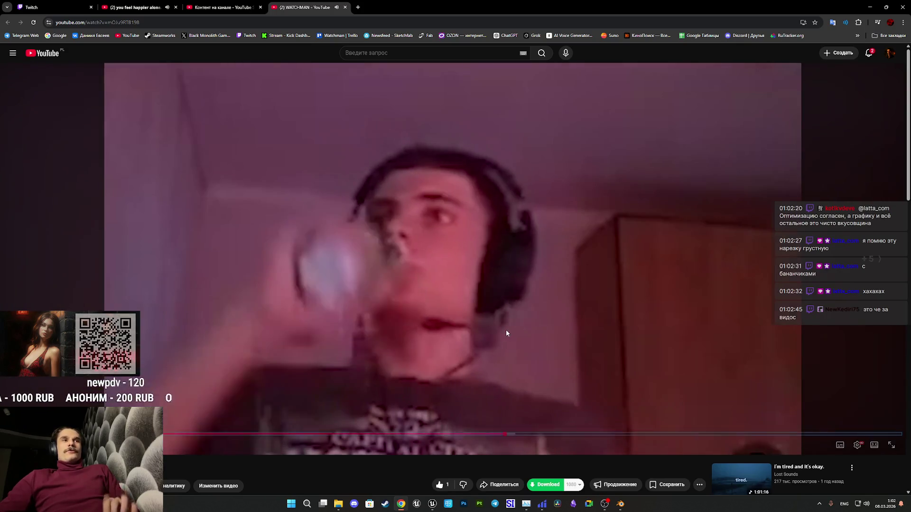
{"action": "key", "text": "Right"}
{"action": "key", "text": "Right"}
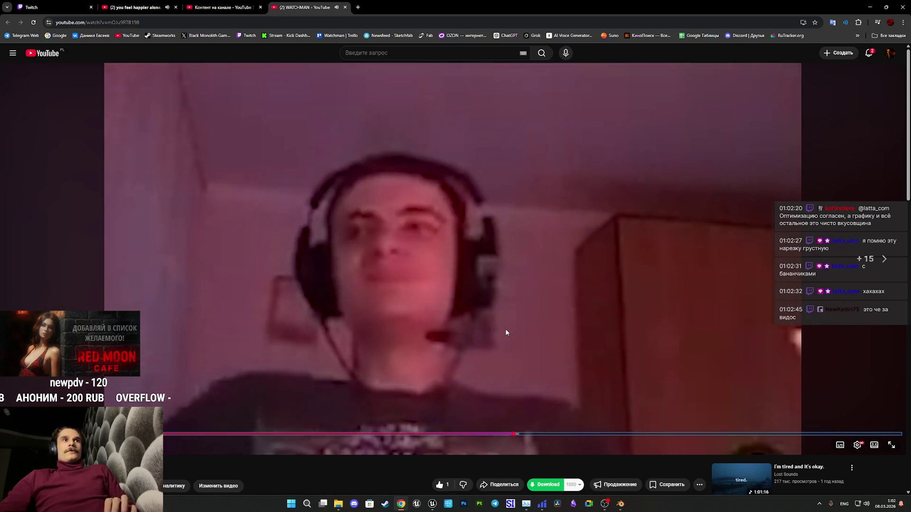
{"action": "key", "text": "Right"}
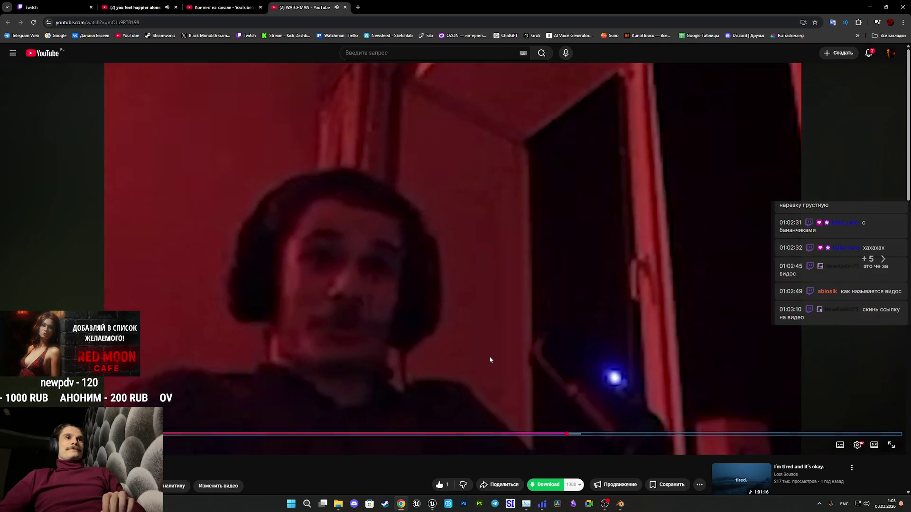
{"action": "key", "text": "Left"}
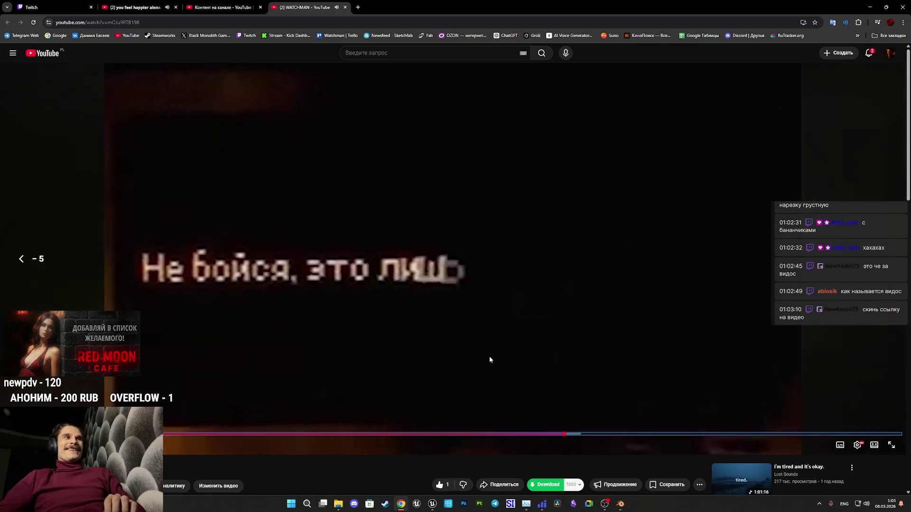
{"action": "key", "text": "Right"}
{"action": "key", "text": "Right"}
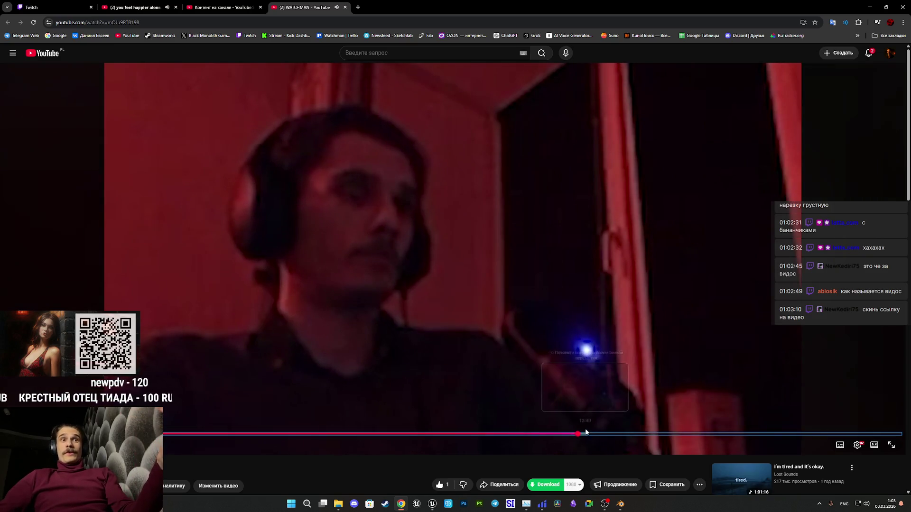
Move the video to around 13:00, fine-tune with Left and L, then jump much later.
{"action": "left_click_drag", "start_coordinate": [588, 437], "coordinate": [600, 437]}
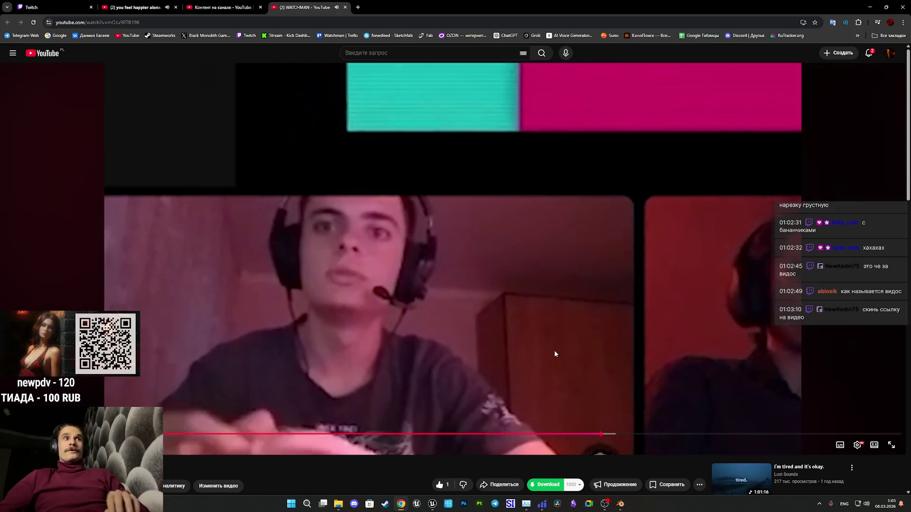
{"action": "key", "text": "Left"}
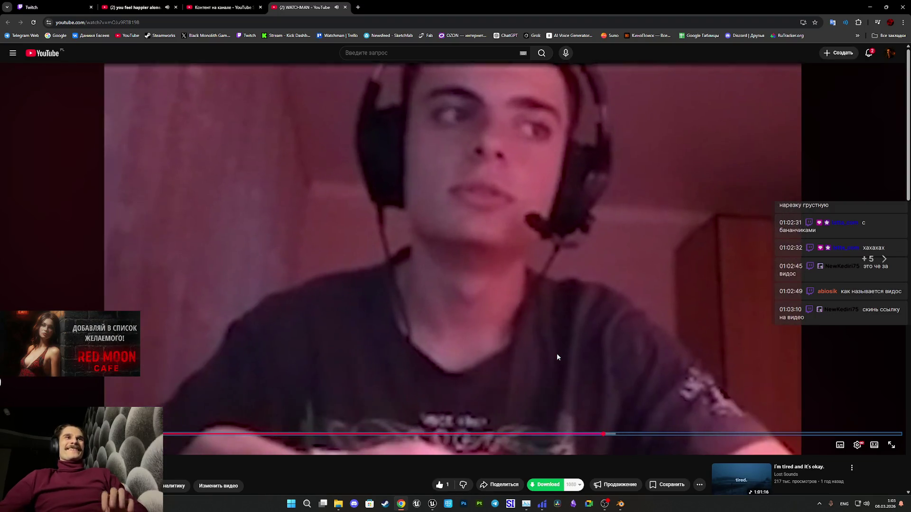
{"action": "key", "text": "l"}
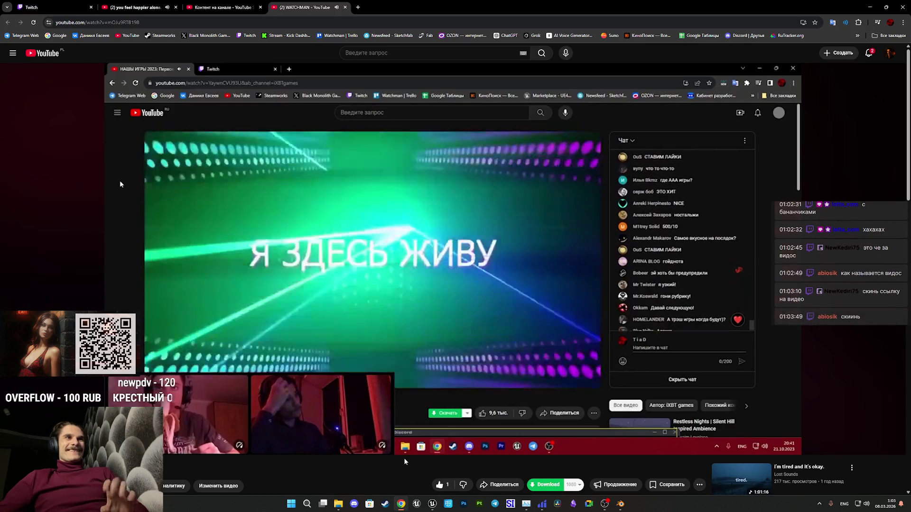
{"action": "key", "text": "Left"}
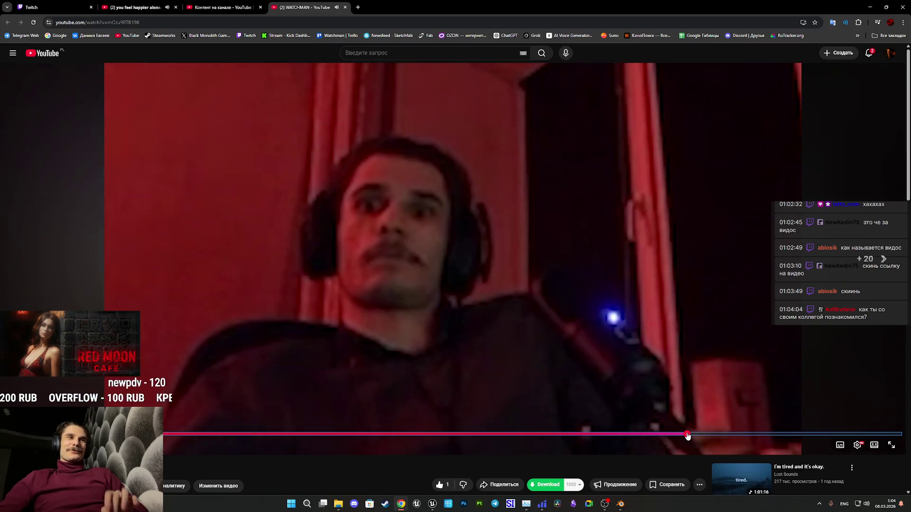
{"action": "left_click", "coordinate": [711, 434]}
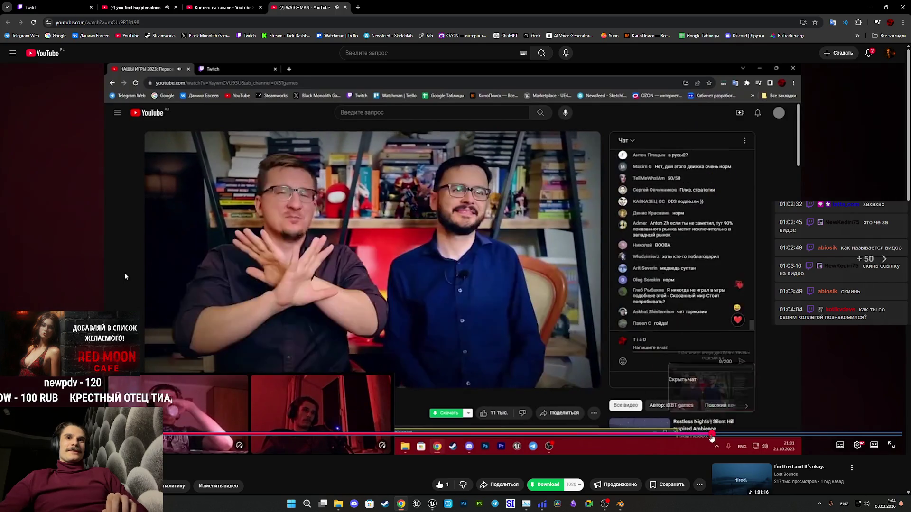
Drag the progress bar forward to the scene showing Steam's enlarged Watchman screenshot.
{"action": "left_click_drag", "start_coordinate": [711, 436], "coordinate": [750, 436]}
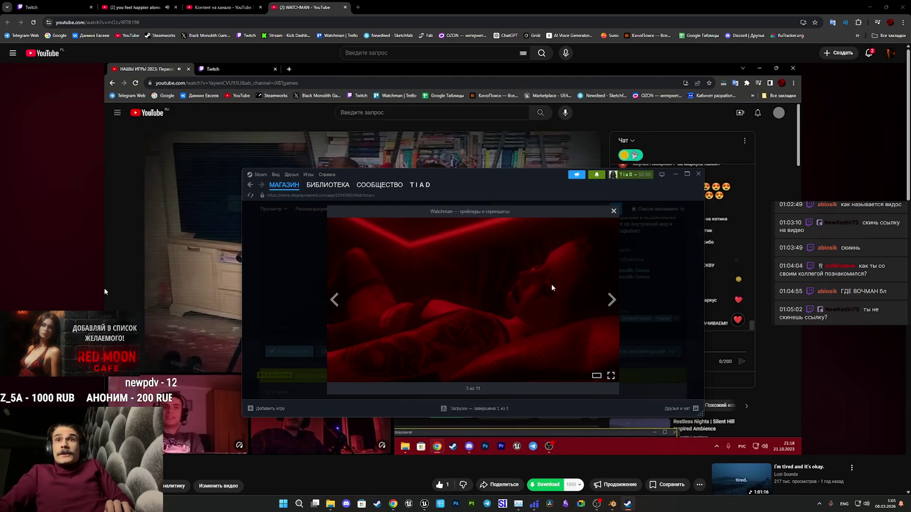
Maximize Steam, page forward through the Watchman screenshots, then close the screenshot viewer.
{"action": "left_click", "coordinate": [686, 176]}
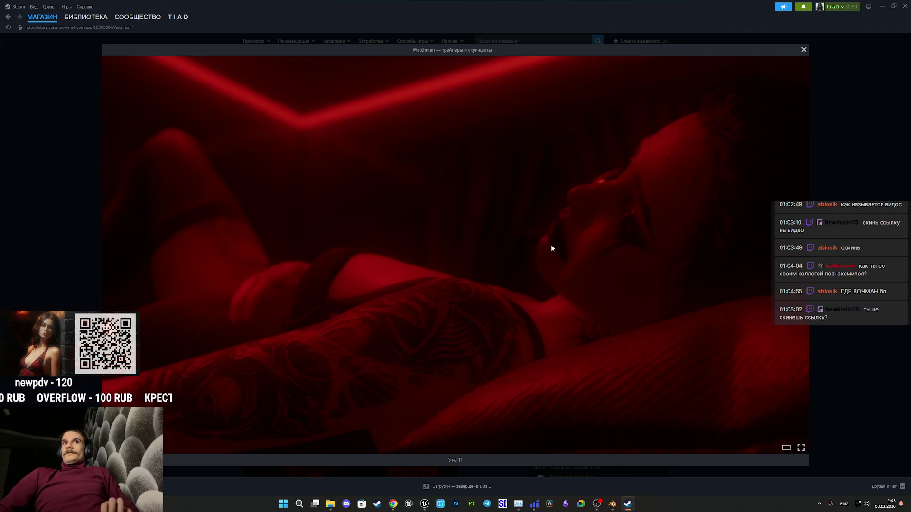
{"action": "key", "text": "Right"}
{"action": "key", "text": "Right"}
{"action": "key", "text": "Right"}
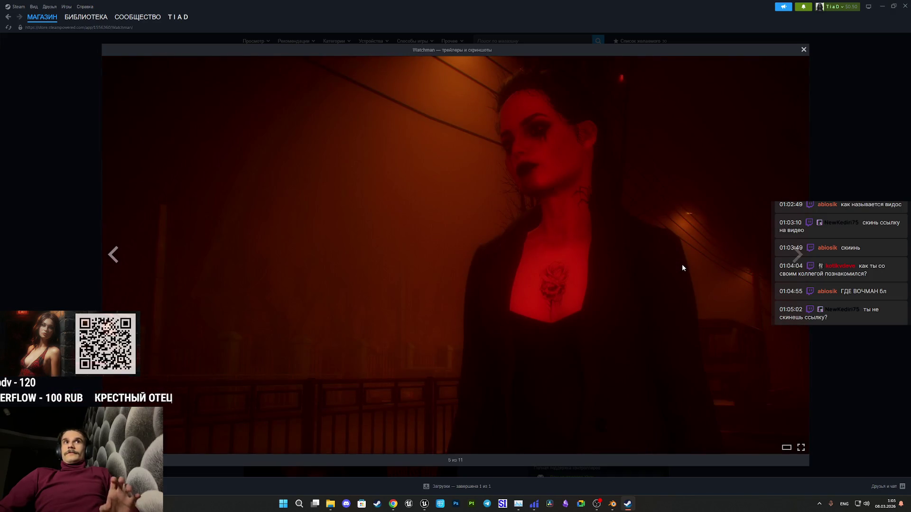
{"action": "key", "text": "Right"}
{"action": "key", "text": "Right"}
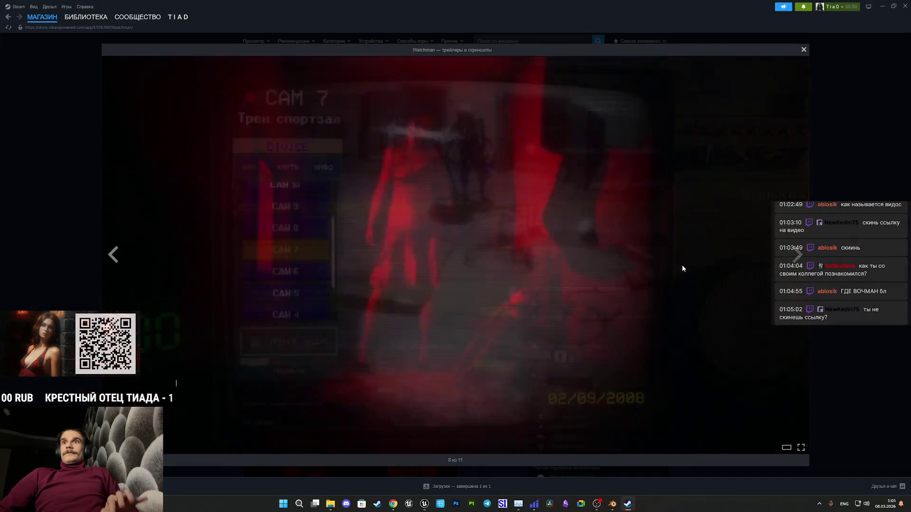
{"action": "key", "text": "Escape"}
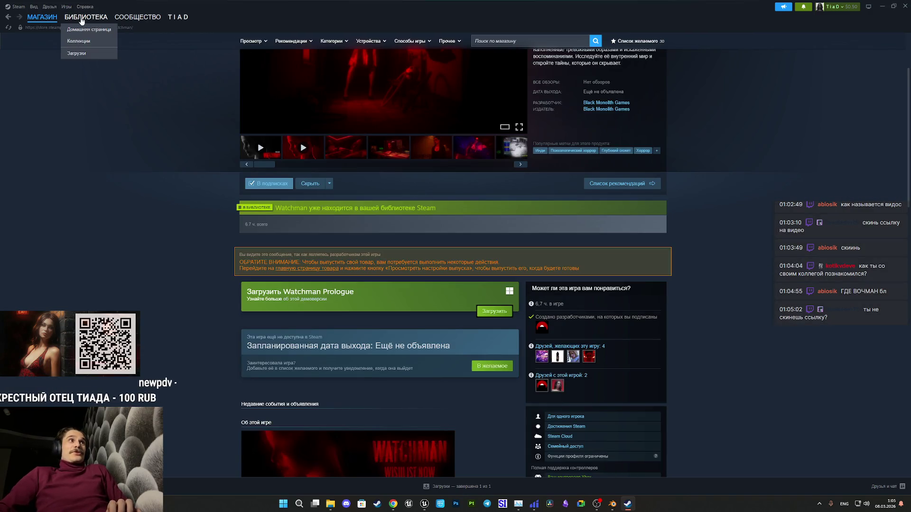
Open the Steam library showing Watchman, then go back to the browser's YouTube video address.
{"action": "left_click", "coordinate": [85, 17]}
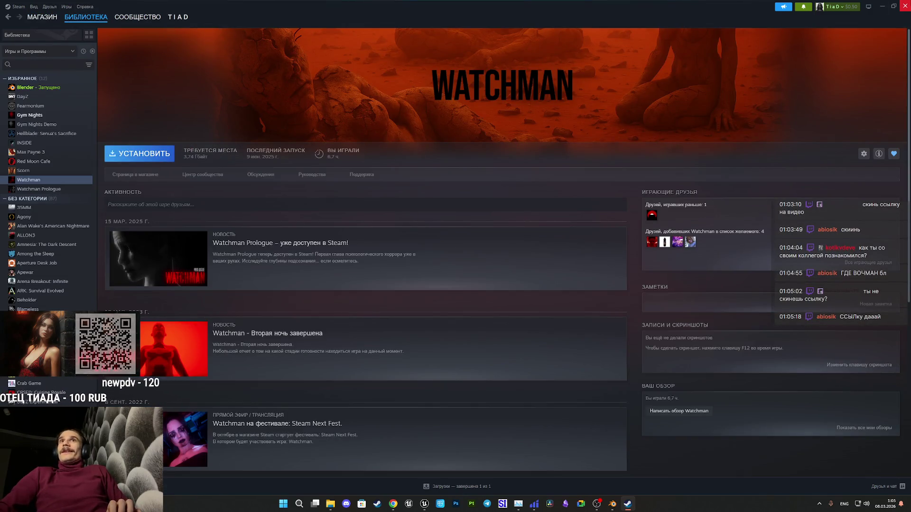
{"action": "key", "text": "alt+Tab"}
{"action": "left_click", "coordinate": [500, 24]}
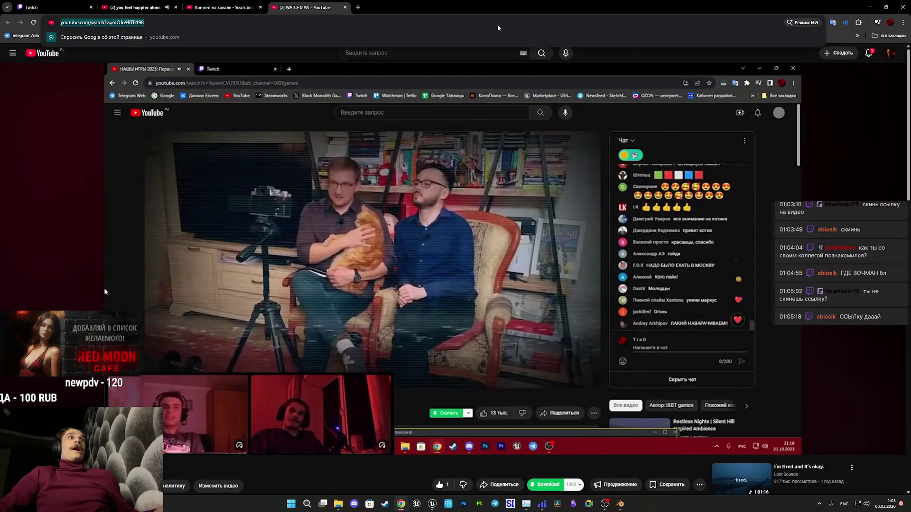
Send the video link in the Twitch stream chat and close the WATCHMAN video tab.
{"action": "left_click", "coordinate": [31, 8]}
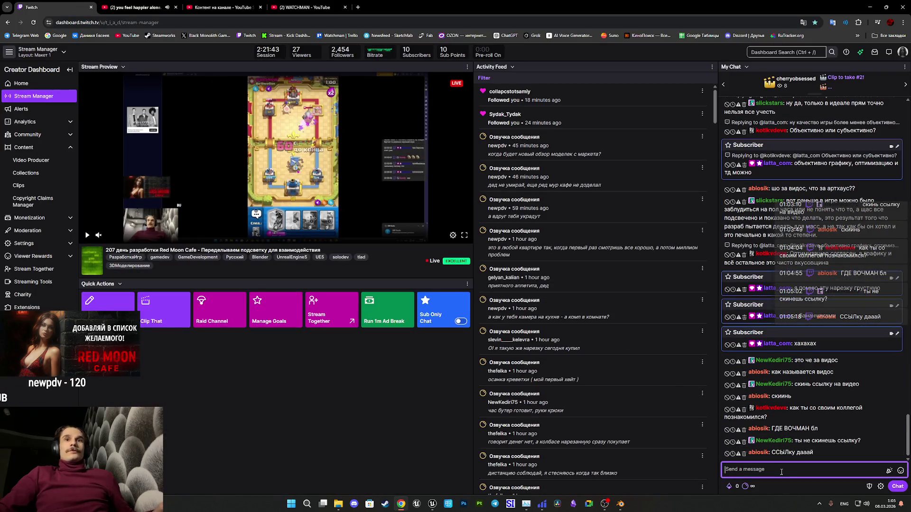
{"action": "key", "text": "Return"}
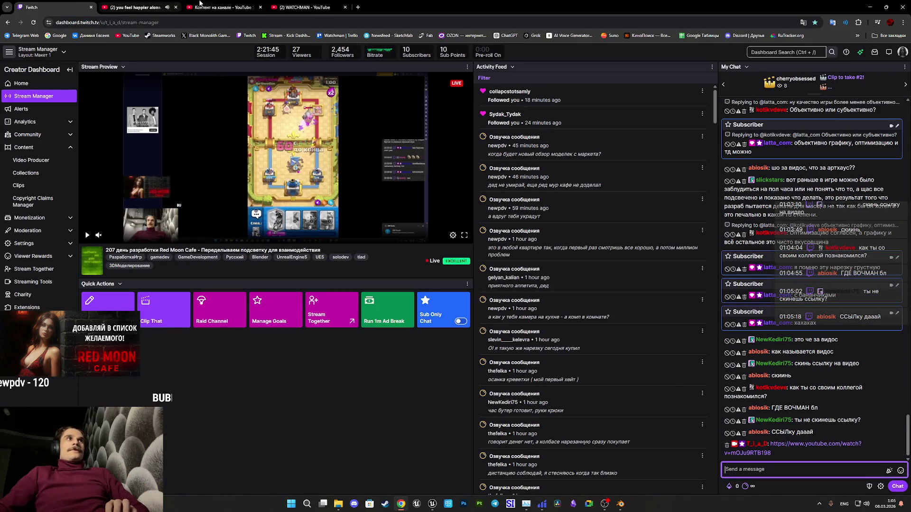
{"action": "left_click", "coordinate": [161, 4]}
{"action": "left_click", "coordinate": [299, 7]}
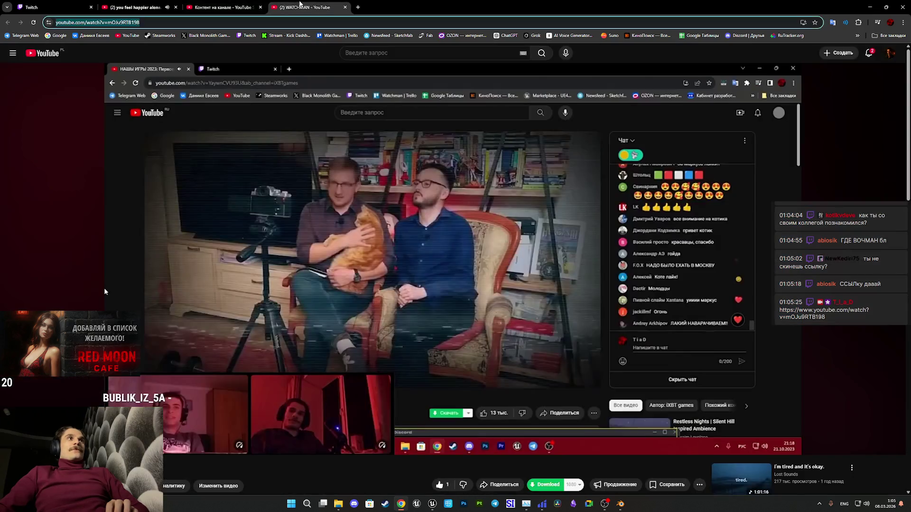
{"action": "middle_click", "coordinate": [299, 7]}
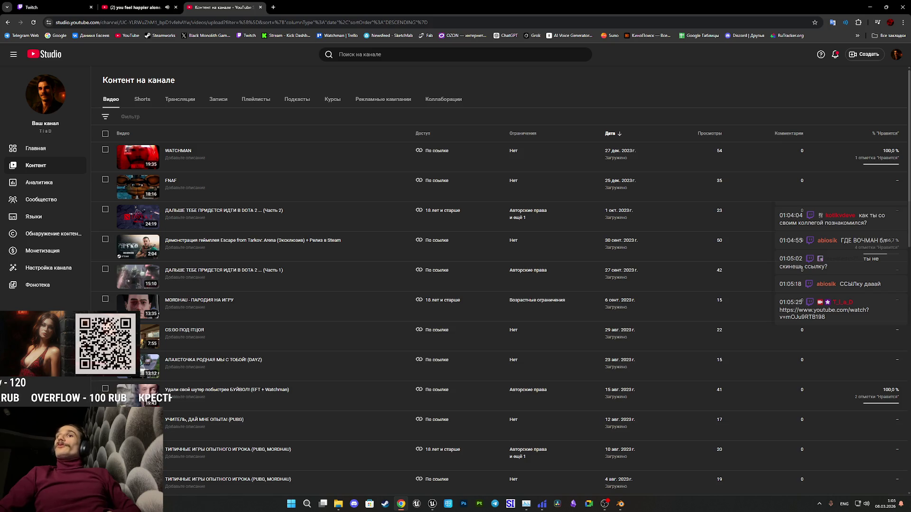
Close the channel content tab, check the Stream Manager chat, and return to the YouTube video.
{"action": "left_click", "coordinate": [260, 7]}
{"action": "left_click", "coordinate": [54, 4]}
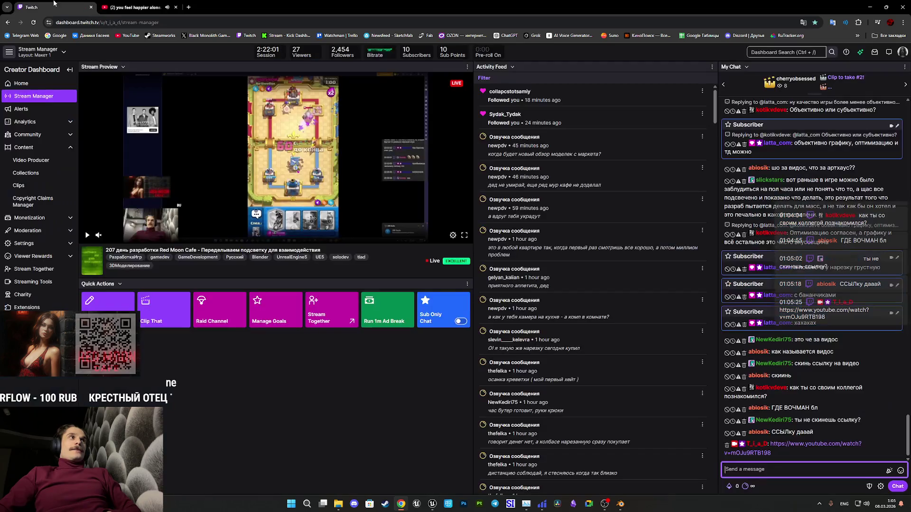
{"action": "left_click", "coordinate": [284, 379]}
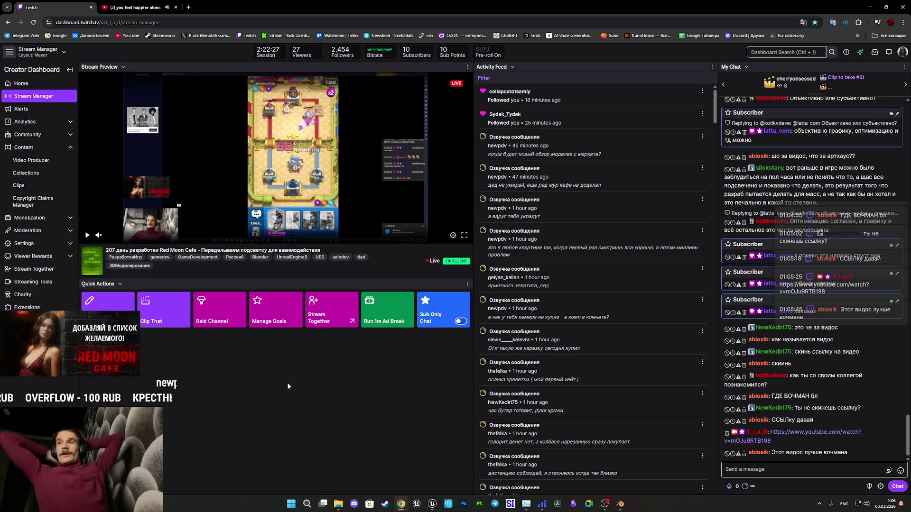
{"action": "left_click", "coordinate": [135, 7]}
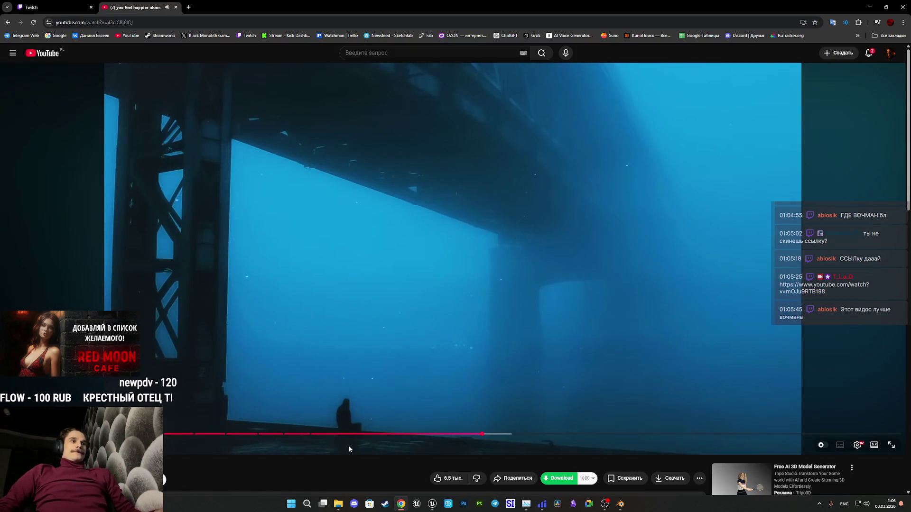
Fly the Unreal viewport from the kitchen through the blue door into the grey tiled room, then Alt+Tab to Blender.
{"action": "left_click", "coordinate": [433, 504]}
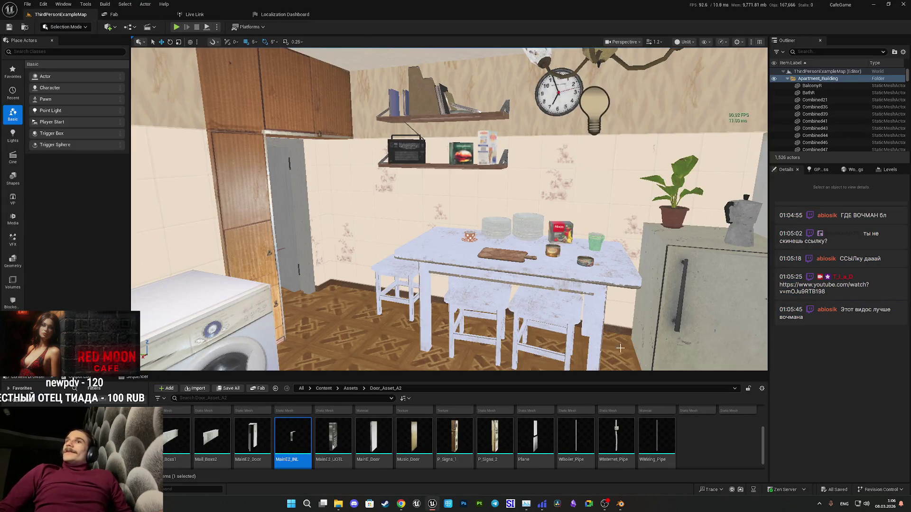
{"action": "key", "text": "w"}
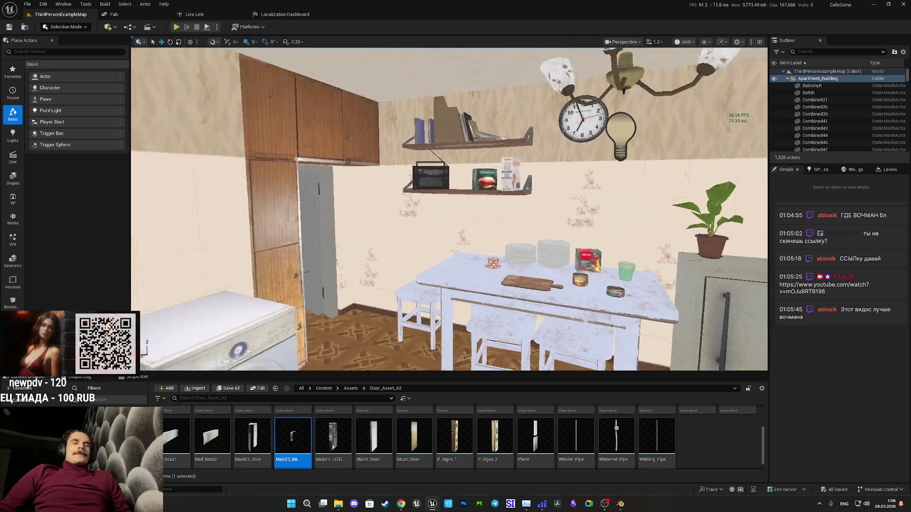
{"action": "key", "text": "w"}
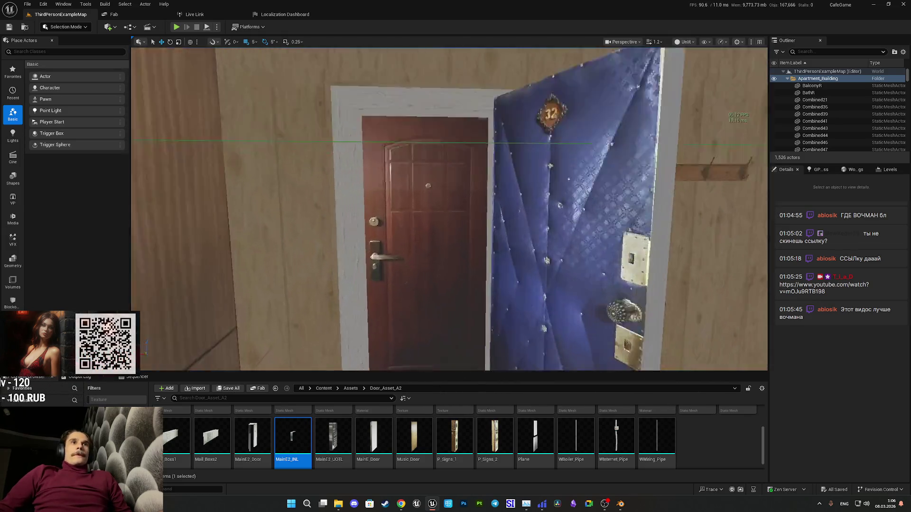
{"action": "key", "text": "w"}
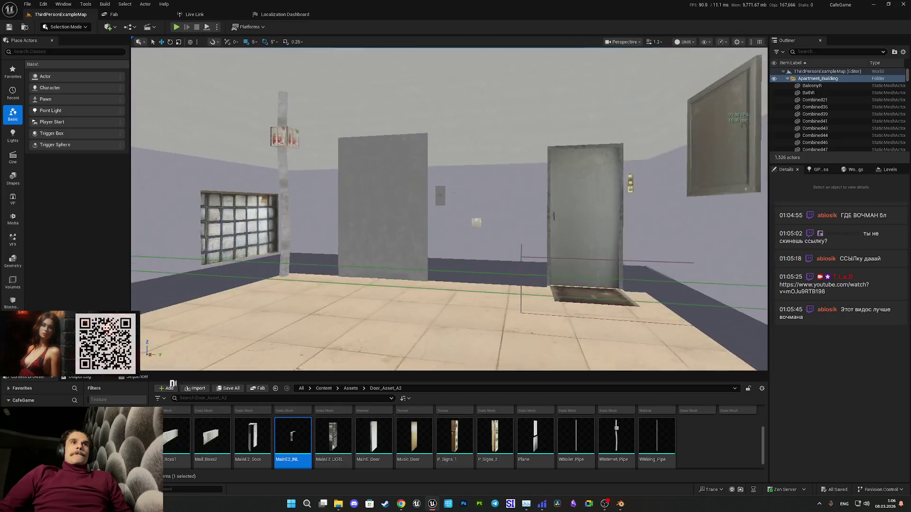
{"action": "key", "text": "alt+Tab"}
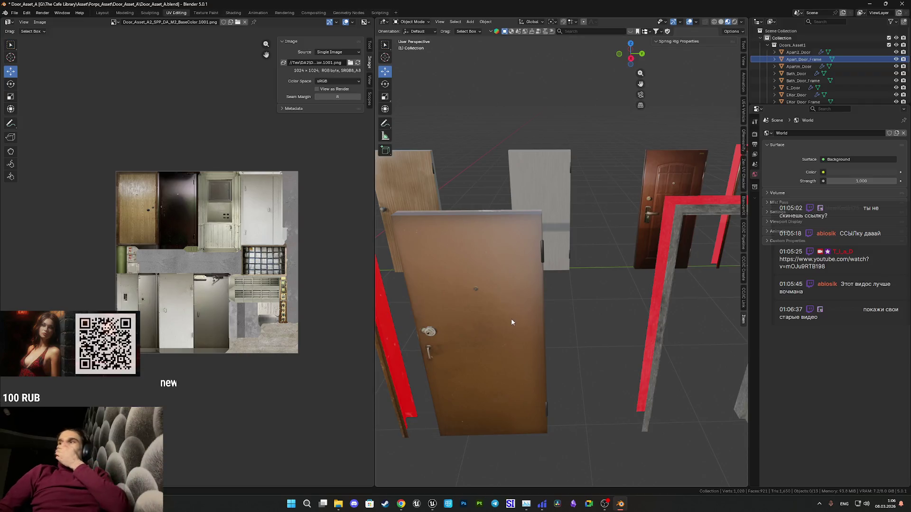
Select EKor_Door, enter Edit Mode and select the whole door knob.
{"action": "scroll", "coordinate": [519, 296], "scroll_direction": "down", "scroll_amount": 5}
{"action": "left_click", "coordinate": [520, 295]}
{"action": "mouse_move", "coordinate": [520, 295]}
{"action": "left_mouse_down"}
{"action": "mouse_move", "coordinate": [615, 288]}
{"action": "mouse_move", "coordinate": [546, 312]}
{"action": "mouse_move", "coordinate": [484, 291]}
{"action": "mouse_move", "coordinate": [551, 311]}
{"action": "mouse_move", "coordinate": [580, 285]}
{"action": "left_mouse_up"}
{"action": "scroll", "coordinate": [546, 312], "scroll_direction": "up", "scroll_amount": 8}
{"action": "key", "text": "Tab"}
{"action": "key", "text": "l"}
{"action": "scroll", "coordinate": [615, 302], "scroll_direction": "up", "scroll_amount": 3}
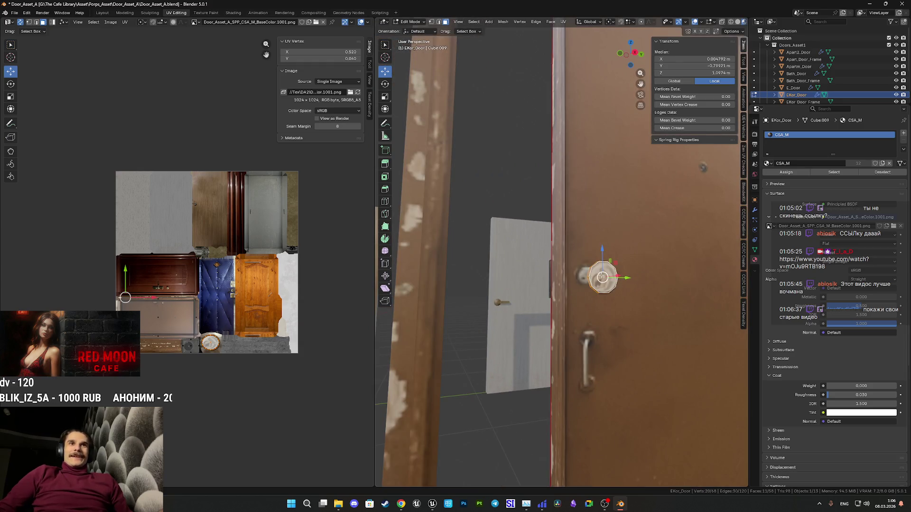
{"action": "key", "text": "l"}
{"action": "left_click_drag", "start_coordinate": [603, 277], "coordinate": [612, 288]}
{"action": "key", "text": "p"}
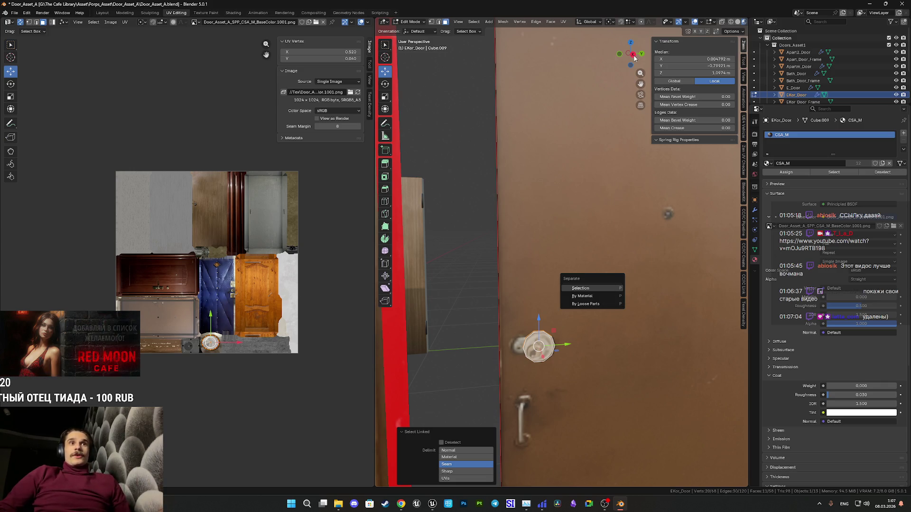
{"action": "key", "text": "Escape"}
Separate the selected knob from EKor_Door into its own object.
{"action": "left_click_drag", "start_coordinate": [597, 260], "coordinate": [600, 252]}
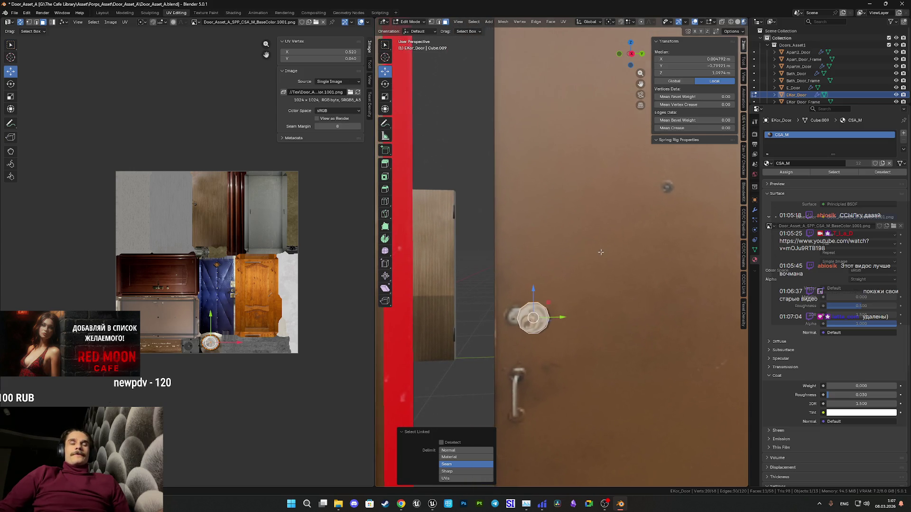
{"action": "left_click", "coordinate": [632, 55]}
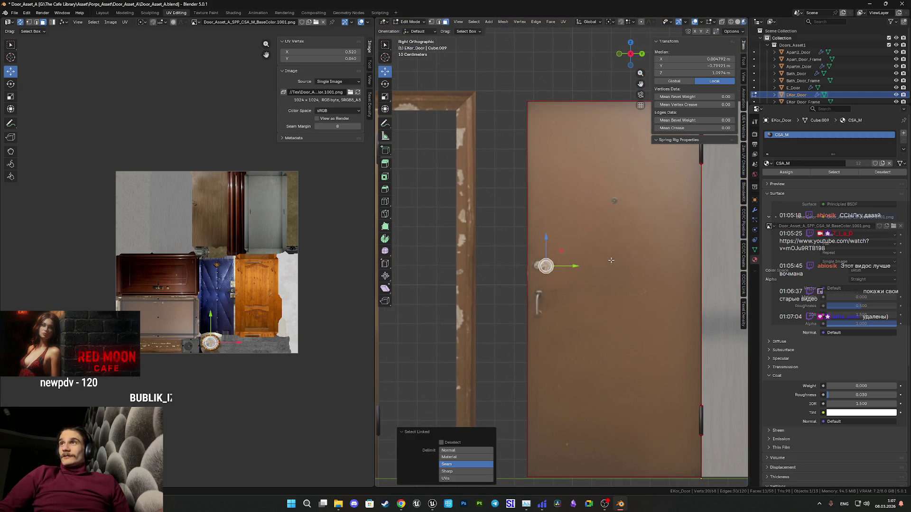
{"action": "left_click_drag", "start_coordinate": [619, 248], "coordinate": [641, 264]}
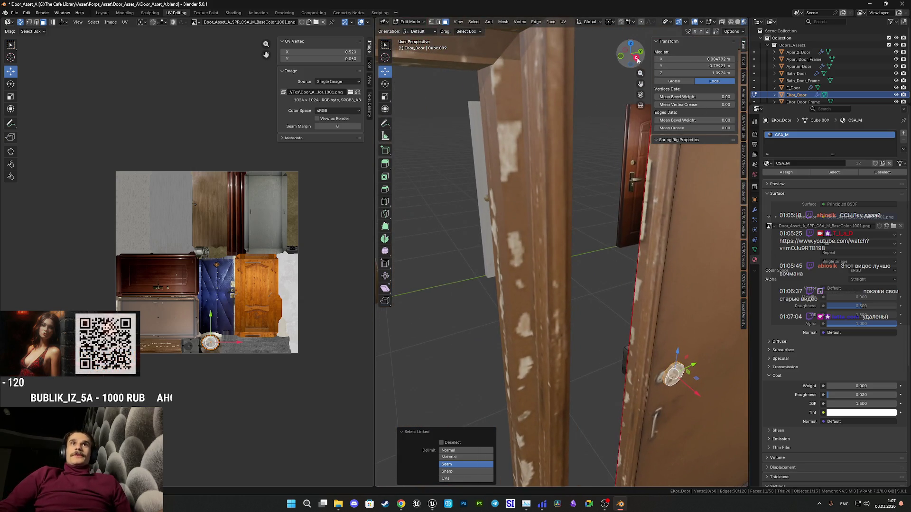
{"action": "left_click", "coordinate": [638, 59]}
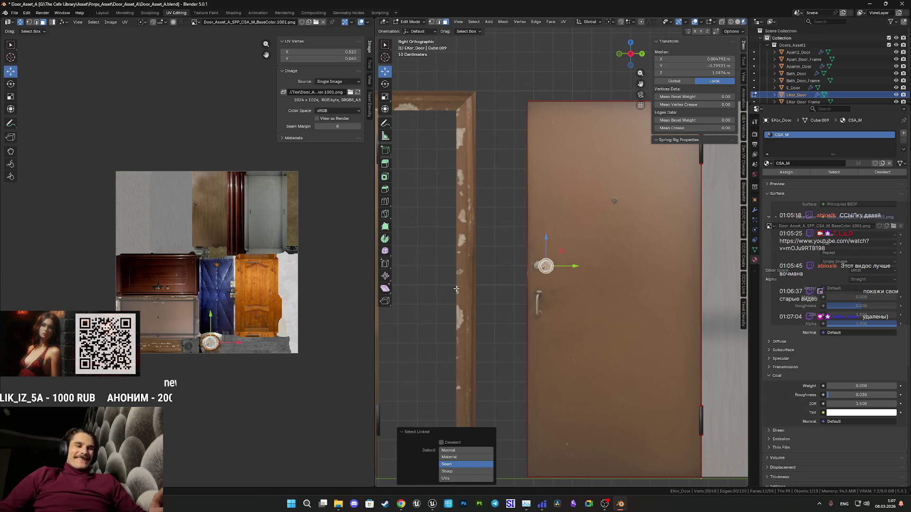
{"action": "key", "text": "p"}
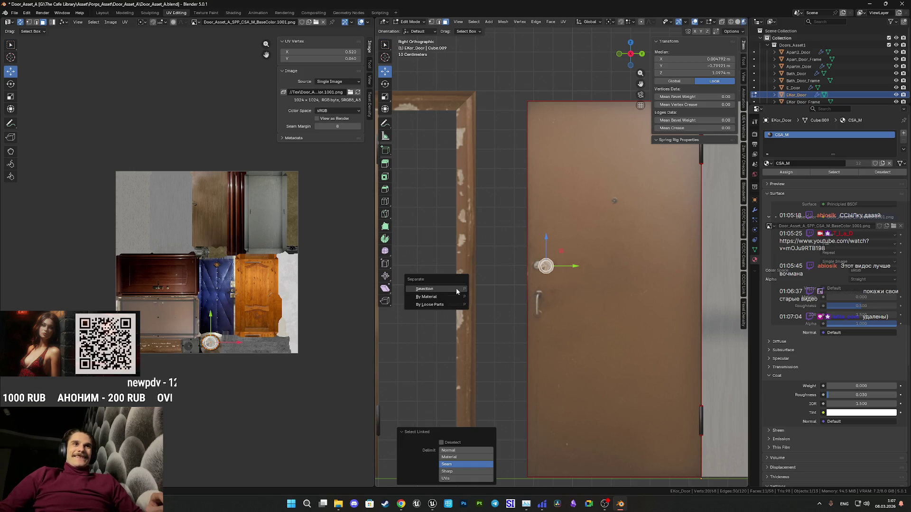
{"action": "left_click", "coordinate": [456, 289]}
Select the whole lock box, separate it into its own object, and return to Object Mode.
{"action": "mouse_move", "coordinate": [457, 289]}
{"action": "left_mouse_down"}
{"action": "mouse_move", "coordinate": [662, 303]}
{"action": "mouse_move", "coordinate": [585, 324]}
{"action": "left_mouse_up"}
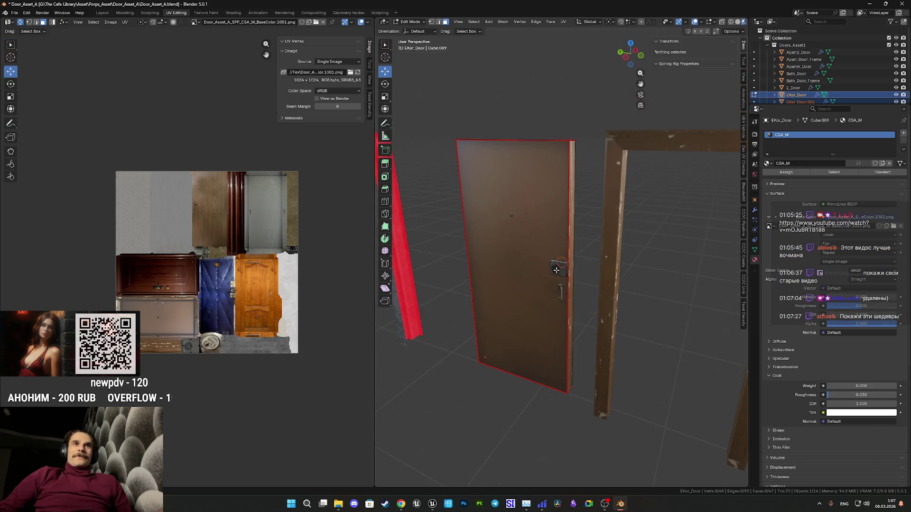
{"action": "left_click", "coordinate": [556, 271]}
{"action": "scroll", "coordinate": [541, 285], "scroll_direction": "up", "scroll_amount": 6}
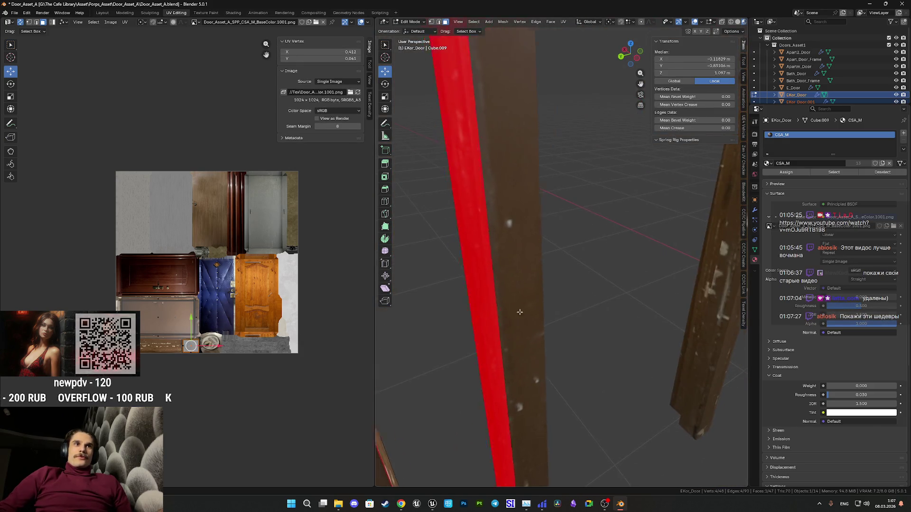
{"action": "scroll", "coordinate": [496, 317], "scroll_direction": "down", "scroll_amount": 6}
{"action": "key", "text": "l"}
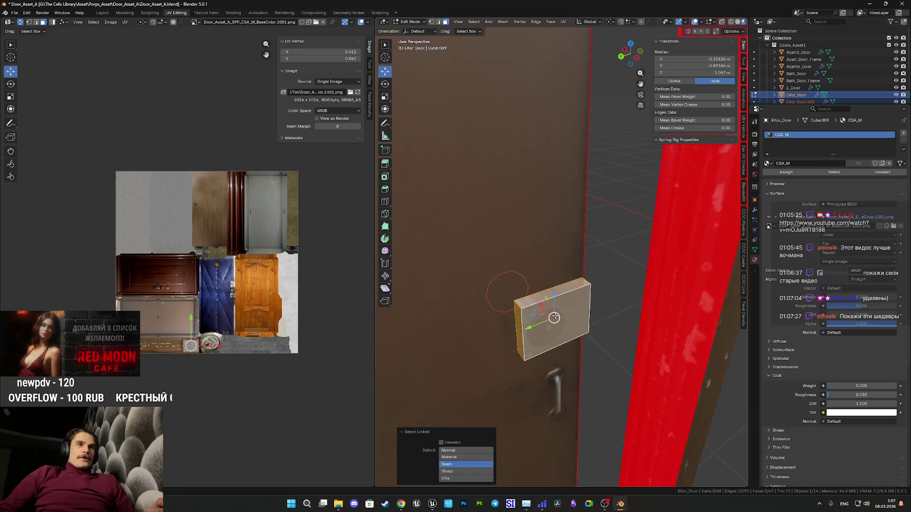
{"action": "key", "text": "p"}
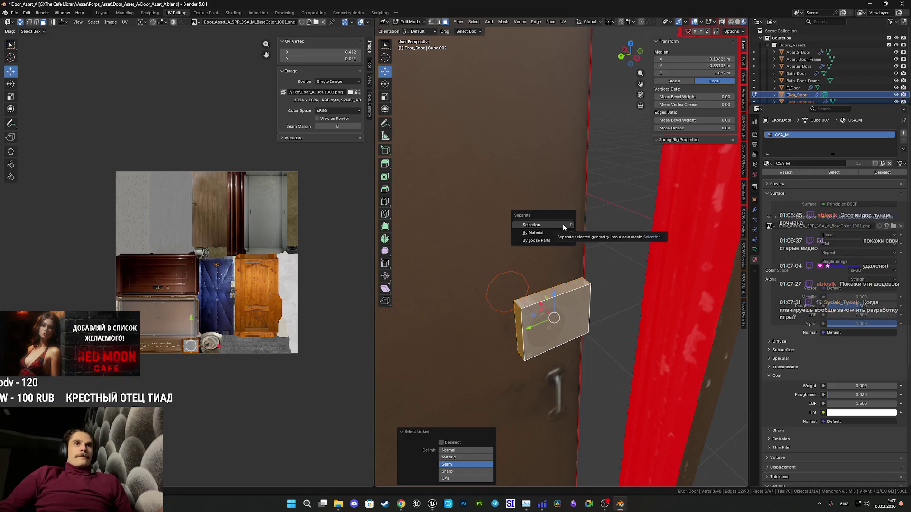
{"action": "left_click", "coordinate": [563, 226]}
{"action": "key", "text": "Tab"}
Rename the separated knob object to EKor_KCloset.
{"action": "scroll", "coordinate": [563, 229], "scroll_direction": "down", "scroll_amount": 5}
{"action": "left_click_drag", "start_coordinate": [553, 250], "coordinate": [759, 259]}
{"action": "left_click", "coordinate": [527, 315]}
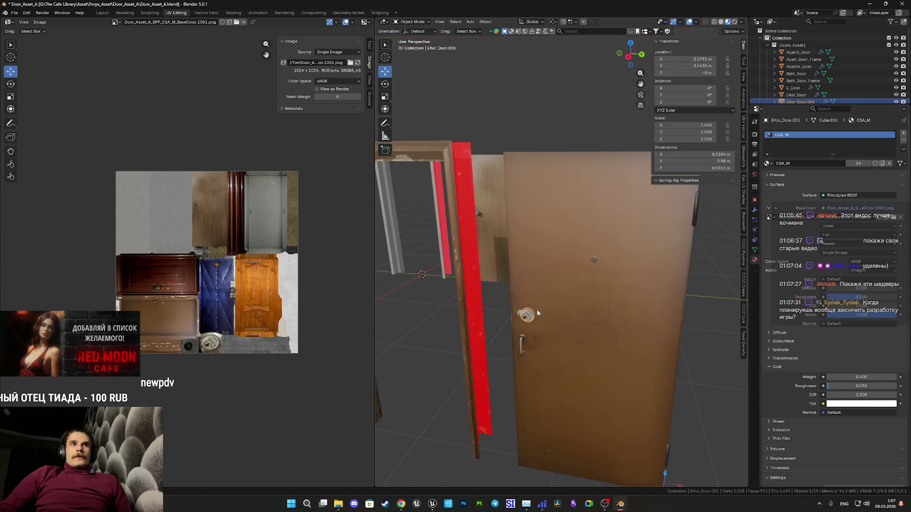
{"action": "left_click_drag", "start_coordinate": [526, 315], "coordinate": [550, 318]}
{"action": "scroll", "coordinate": [824, 85], "scroll_direction": "down", "scroll_amount": 3}
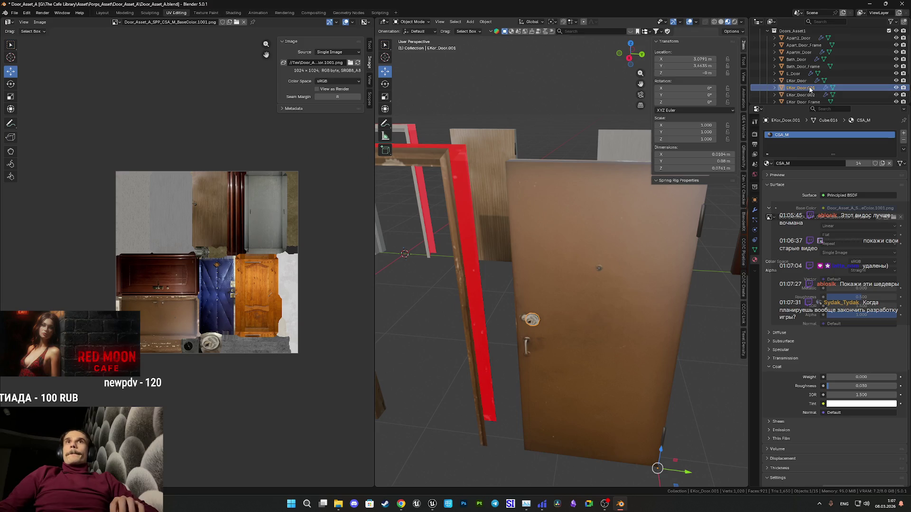
{"action": "double_click", "coordinate": [801, 62]}
{"action": "key", "text": "End"}
{"action": "key", "text": "BackSpace"}
{"action": "key", "text": "BackSpace"}
{"action": "key", "text": "BackSpace"}
{"action": "key", "text": "BackSpace"}
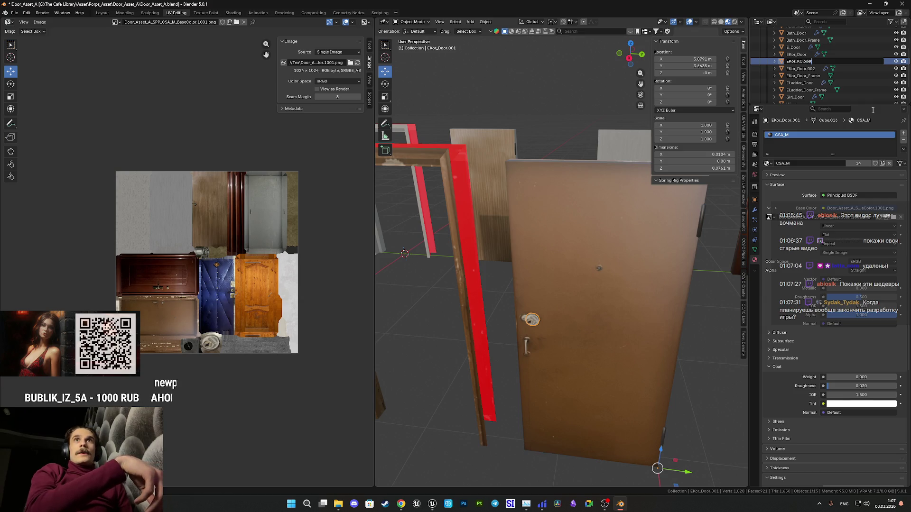
{"action": "key", "text": "Return"}
Rename the separated lock box object to EKor_HCloset and select the brown Apartm_Door.
{"action": "mouse_move", "coordinate": [520, 238]}
{"action": "left_mouse_down"}
{"action": "mouse_move", "coordinate": [656, 276]}
{"action": "mouse_move", "coordinate": [605, 284]}
{"action": "left_mouse_up"}
{"action": "left_click", "coordinate": [605, 285]}
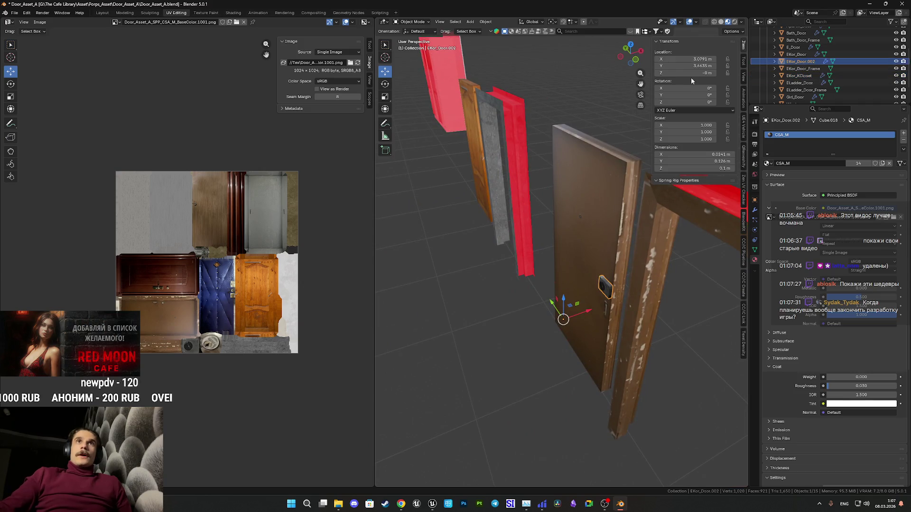
{"action": "double_click", "coordinate": [799, 61]}
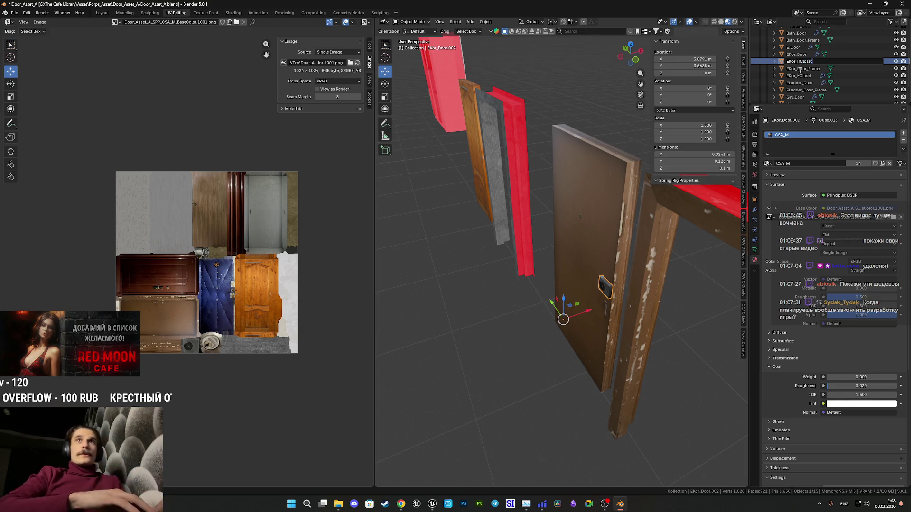
{"action": "type", "text": "et"}
{"action": "key", "text": "Return"}
{"action": "scroll", "coordinate": [599, 238], "scroll_direction": "down", "scroll_amount": 5}
{"action": "mouse_move", "coordinate": [598, 238]}
{"action": "left_mouse_down"}
{"action": "mouse_move", "coordinate": [630, 238]}
{"action": "mouse_move", "coordinate": [578, 238]}
{"action": "mouse_move", "coordinate": [654, 259]}
{"action": "mouse_move", "coordinate": [608, 231]}
{"action": "mouse_move", "coordinate": [576, 241]}
{"action": "mouse_move", "coordinate": [645, 260]}
{"action": "mouse_move", "coordinate": [650, 281]}
{"action": "mouse_move", "coordinate": [628, 286]}
{"action": "mouse_move", "coordinate": [666, 287]}
{"action": "mouse_move", "coordinate": [605, 288]}
{"action": "left_mouse_up"}
{"action": "left_click", "coordinate": [599, 285]}
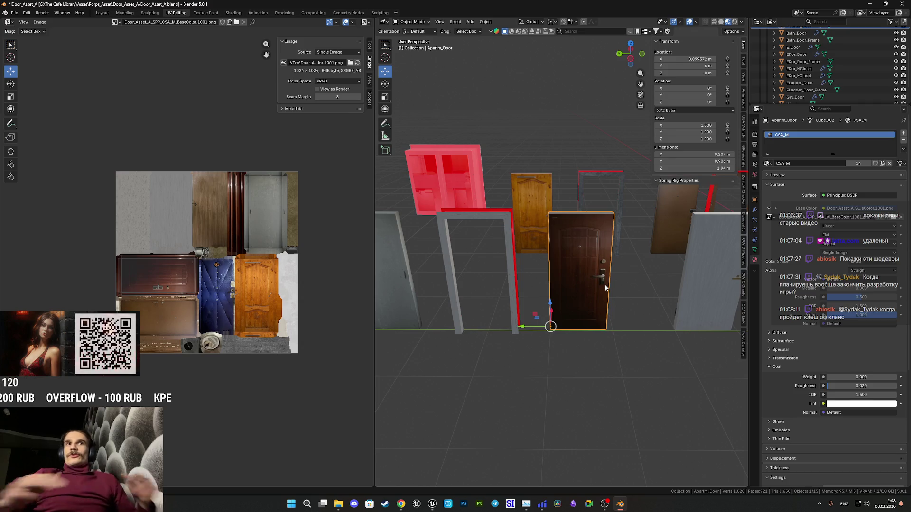
Inspect the Apartm_Door handle in Edit Mode, then bring up the Add Mesh menu with Shift+A.
{"action": "scroll", "coordinate": [572, 272], "scroll_direction": "up", "scroll_amount": 8}
{"action": "scroll", "coordinate": [577, 276], "scroll_direction": "down", "scroll_amount": 6}
{"action": "mouse_move", "coordinate": [577, 277]}
{"action": "left_mouse_down"}
{"action": "mouse_move", "coordinate": [661, 275]}
{"action": "mouse_move", "coordinate": [534, 316]}
{"action": "mouse_move", "coordinate": [575, 298]}
{"action": "mouse_move", "coordinate": [508, 306]}
{"action": "mouse_move", "coordinate": [510, 281]}
{"action": "mouse_move", "coordinate": [603, 294]}
{"action": "left_mouse_up"}
{"action": "key", "text": "Tab"}
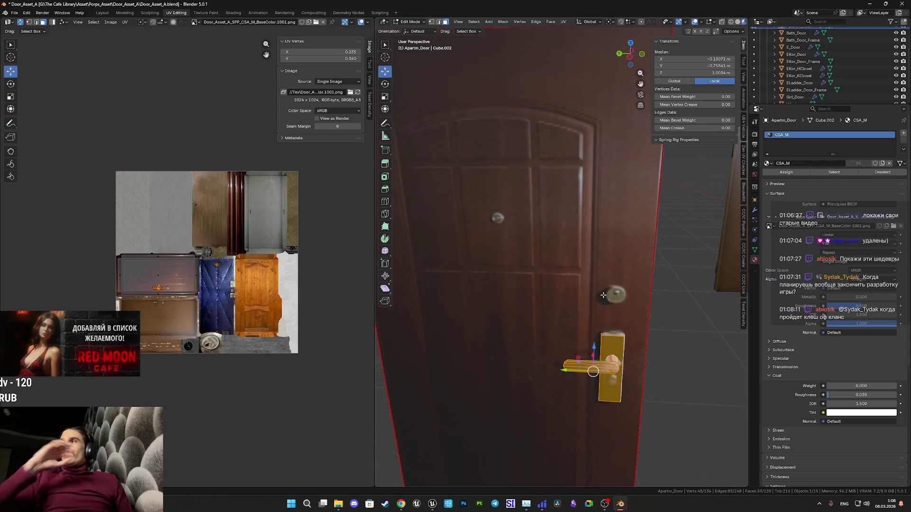
{"action": "mouse_move", "coordinate": [603, 295]}
{"action": "left_mouse_down"}
{"action": "mouse_move", "coordinate": [642, 315]}
{"action": "mouse_move", "coordinate": [382, 317]}
{"action": "left_mouse_up"}
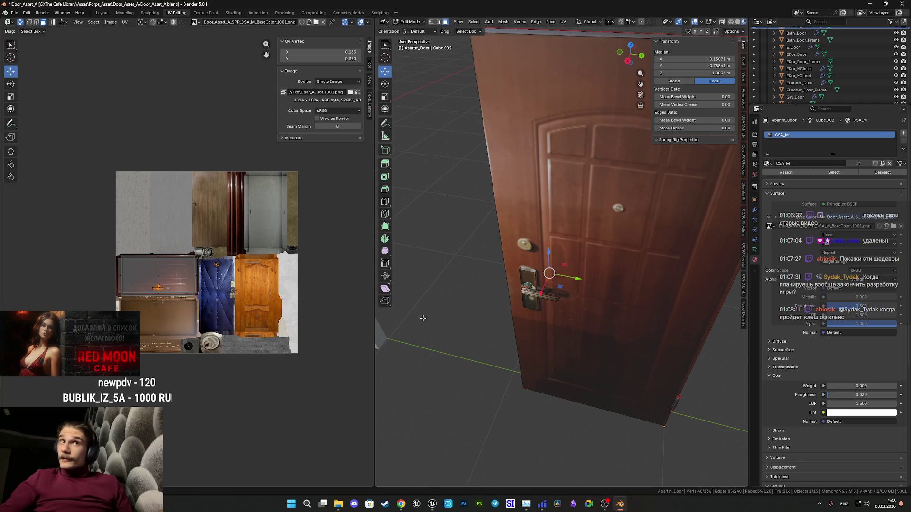
{"action": "key", "text": "Tab"}
{"action": "scroll", "coordinate": [546, 279], "scroll_direction": "down", "scroll_amount": 3}
{"action": "left_click_drag", "start_coordinate": [545, 279], "coordinate": [571, 272]}
{"action": "scroll", "coordinate": [571, 272], "scroll_direction": "up", "scroll_amount": 5}
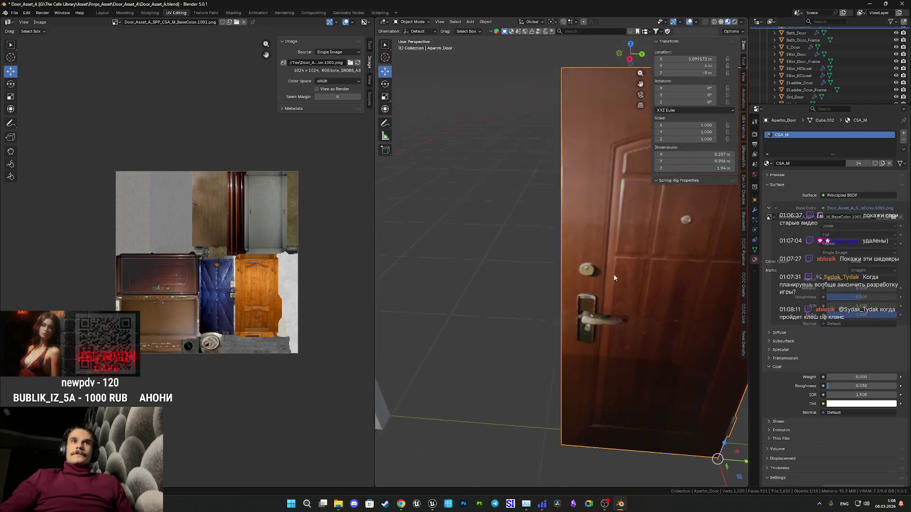
{"action": "key", "text": "Tab"}
{"action": "key", "text": "shift+a"}
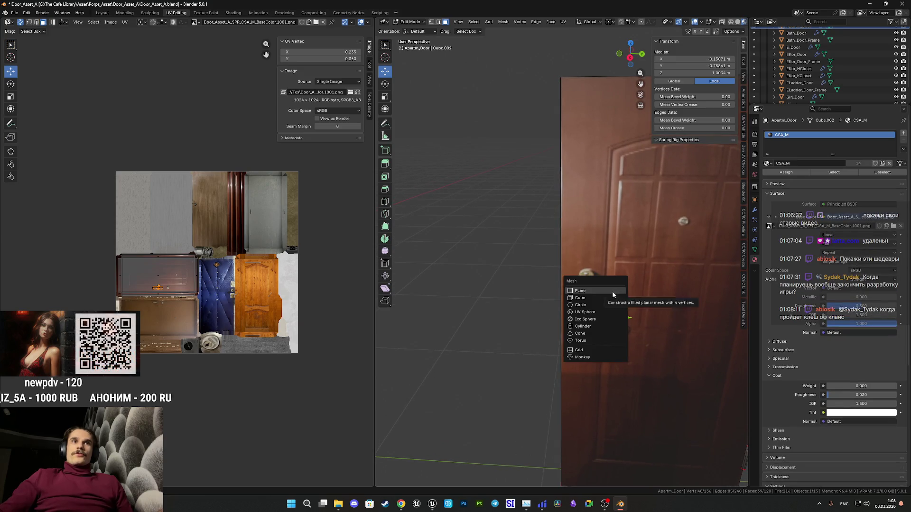
Undo the stray cylinder and move in close to the door's handle plate.
{"action": "left_click", "coordinate": [588, 327]}
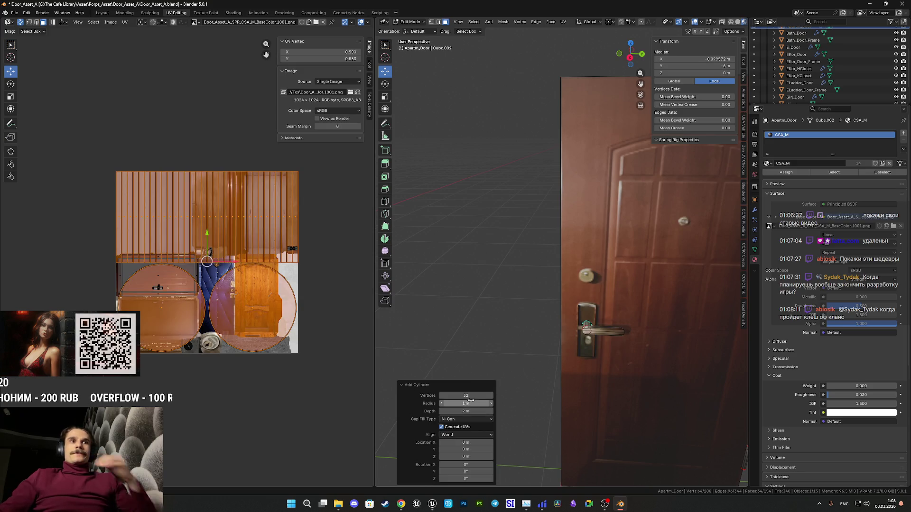
{"action": "scroll", "coordinate": [560, 352], "scroll_direction": "down", "scroll_amount": 5}
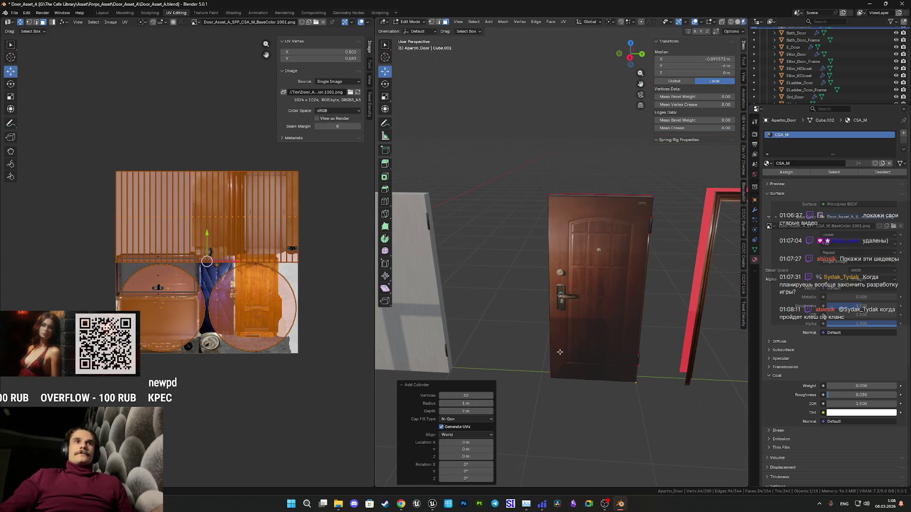
{"action": "scroll", "coordinate": [560, 353], "scroll_direction": "up", "scroll_amount": 5}
{"action": "key", "text": "ctrl+z"}
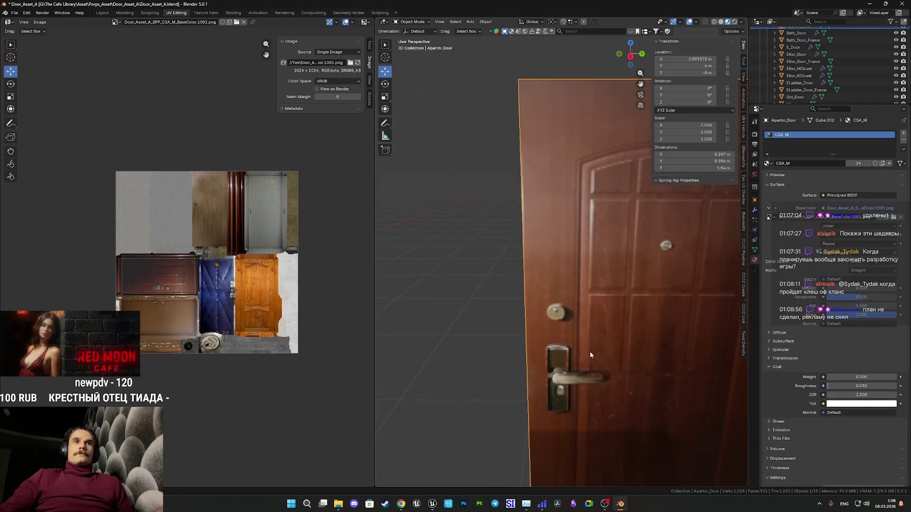
{"action": "scroll", "coordinate": [588, 339], "scroll_direction": "up", "scroll_amount": 3}
{"action": "scroll", "coordinate": [588, 339], "scroll_direction": "down", "scroll_amount": 4}
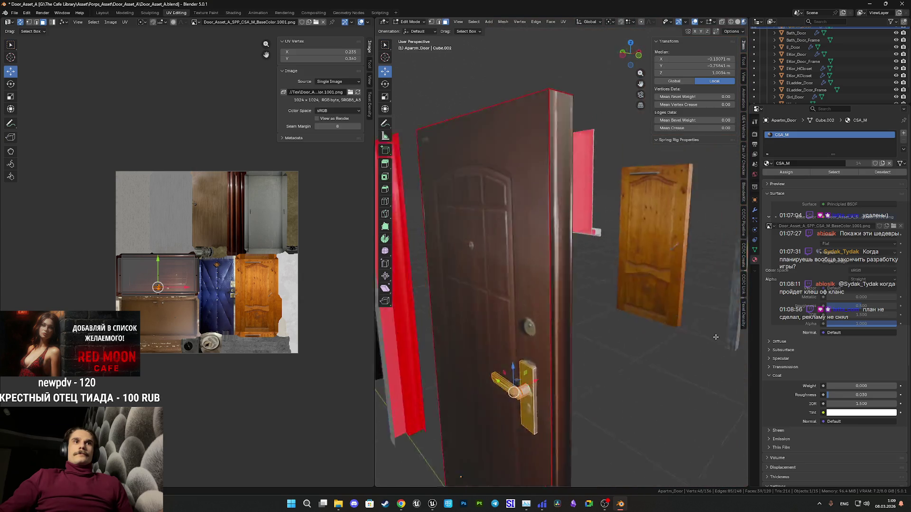
{"action": "left_click_drag", "start_coordinate": [532, 348], "coordinate": [546, 345]}
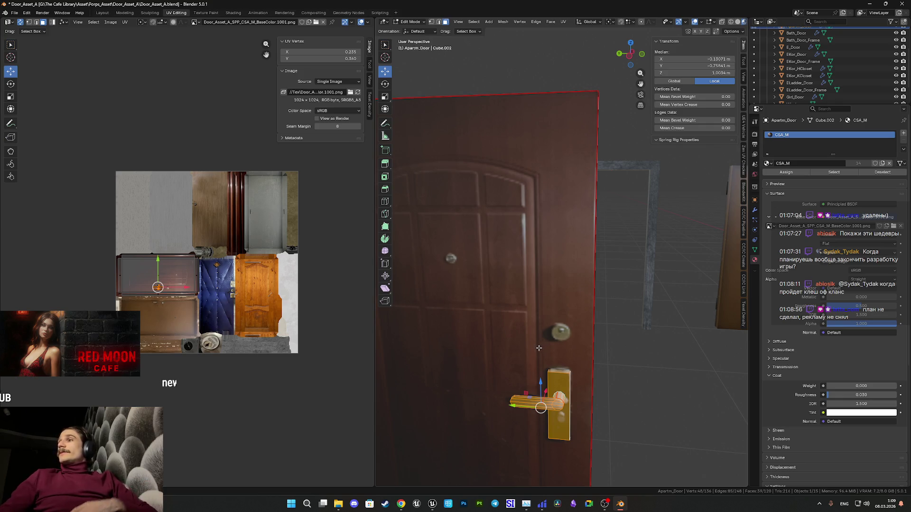
{"action": "scroll", "coordinate": [577, 331], "scroll_direction": "up", "scroll_amount": 5}
{"action": "scroll", "coordinate": [581, 284], "scroll_direction": "down", "scroll_amount": 4}
{"action": "mouse_move", "coordinate": [585, 265]}
{"action": "left_mouse_down"}
{"action": "mouse_move", "coordinate": [645, 304]}
{"action": "mouse_move", "coordinate": [612, 304]}
{"action": "mouse_move", "coordinate": [650, 308]}
{"action": "left_mouse_up"}
{"action": "mouse_move", "coordinate": [562, 311]}
{"action": "left_mouse_down"}
{"action": "mouse_move", "coordinate": [568, 335]}
{"action": "mouse_move", "coordinate": [550, 308]}
{"action": "left_mouse_up"}
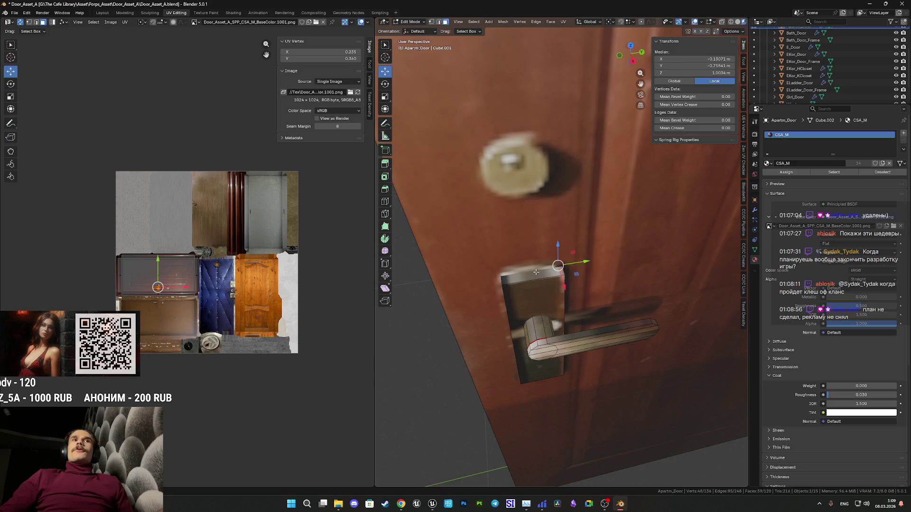
{"action": "mouse_move", "coordinate": [547, 274]}
{"action": "left_mouse_down"}
{"action": "mouse_move", "coordinate": [532, 287]}
{"action": "mouse_move", "coordinate": [565, 277]}
{"action": "mouse_move", "coordinate": [573, 318]}
{"action": "left_mouse_up"}
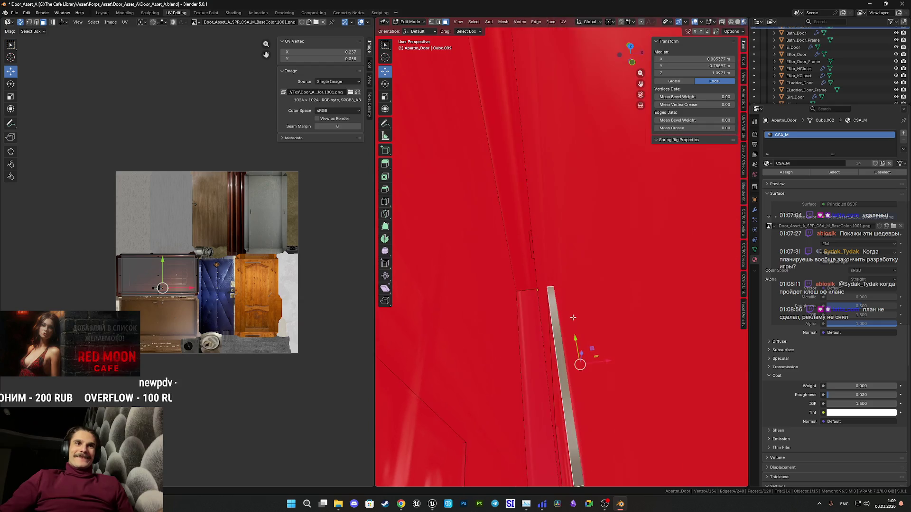
Snap the 3D cursor to the plate's selected top edge and add a cylinder there.
{"action": "left_click", "coordinate": [440, 22], "text": "shift"}
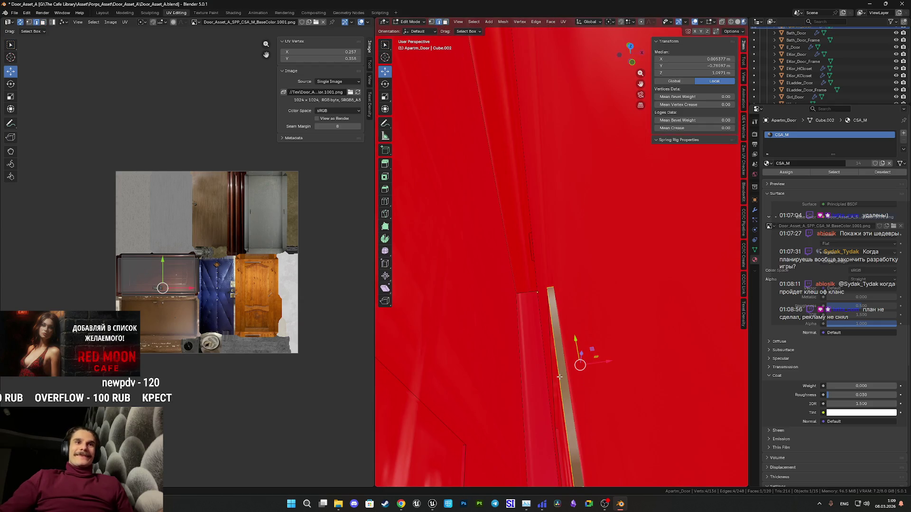
{"action": "left_click_drag", "start_coordinate": [560, 376], "coordinate": [547, 368]}
{"action": "scroll", "coordinate": [494, 342], "scroll_direction": "down", "scroll_amount": 4}
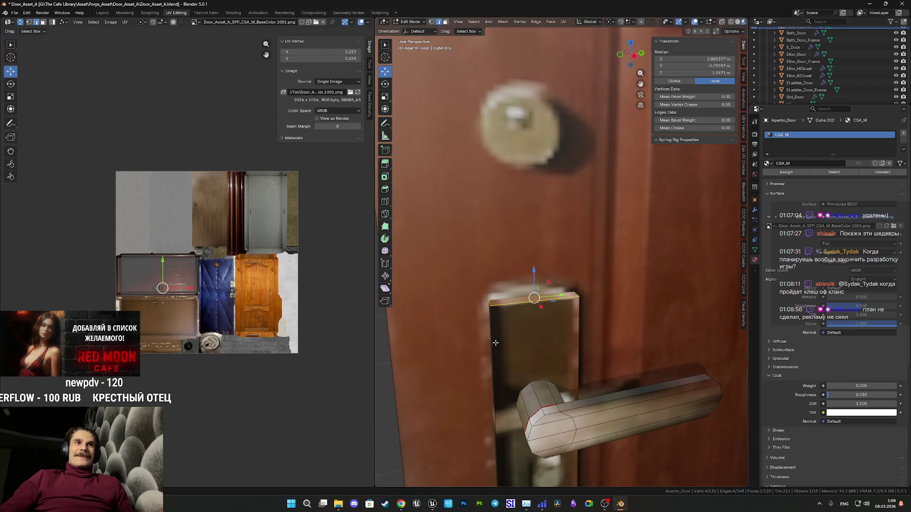
{"action": "key", "text": "shift+s"}
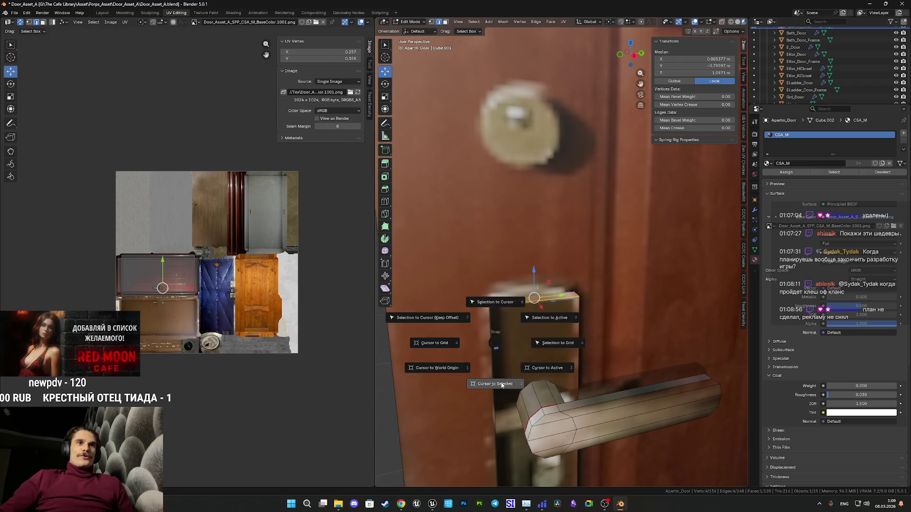
{"action": "left_click", "coordinate": [485, 388]}
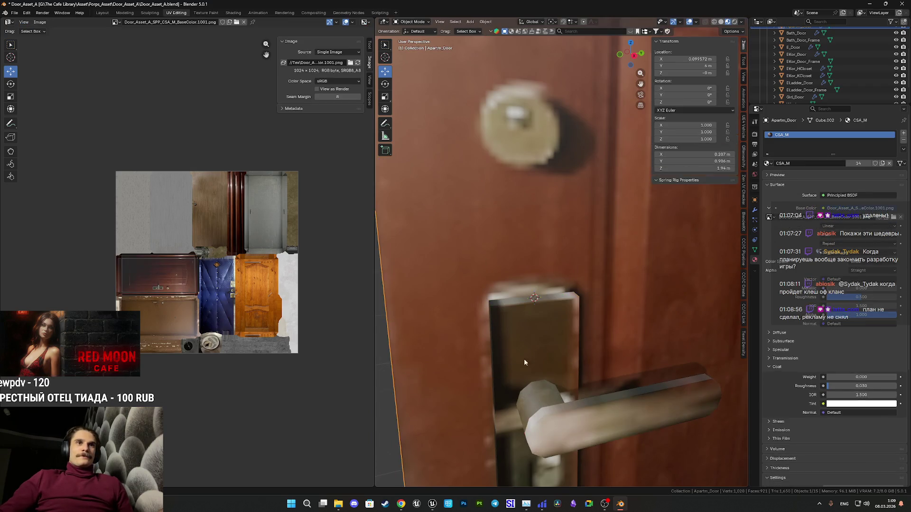
{"action": "scroll", "coordinate": [527, 351], "scroll_direction": "up", "scroll_amount": 1}
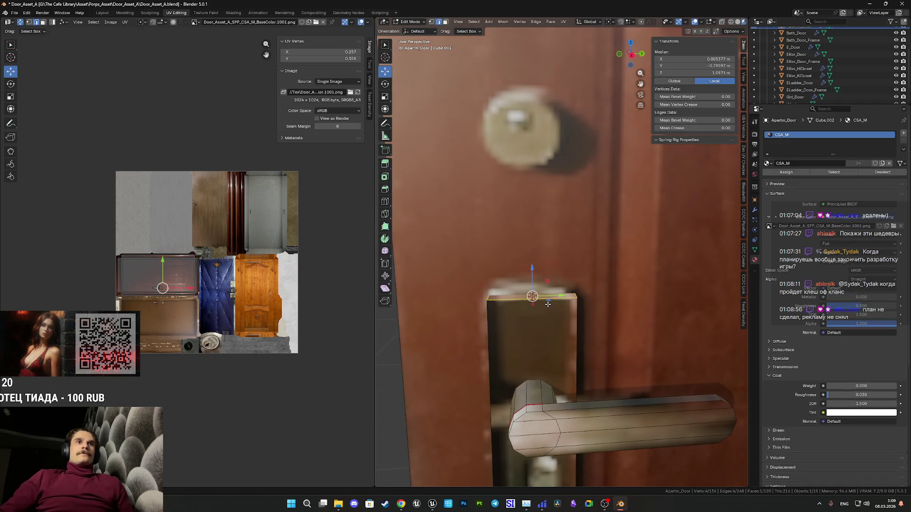
{"action": "key", "text": "shift+a"}
{"action": "left_click", "coordinate": [528, 304]}
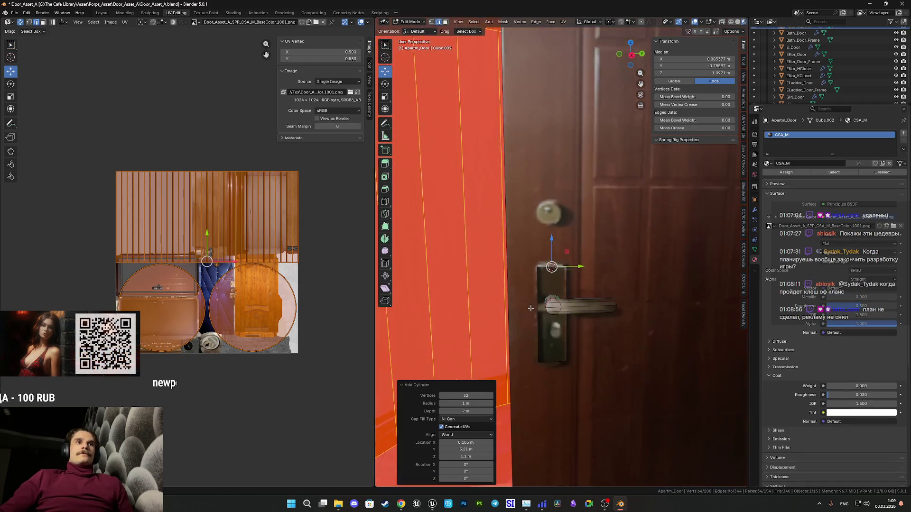
Set the new cylinder to 8 vertices, 0.03 m radius and about 0.02 m depth.
{"action": "left_click_drag", "start_coordinate": [465, 395], "coordinate": [427, 395]}
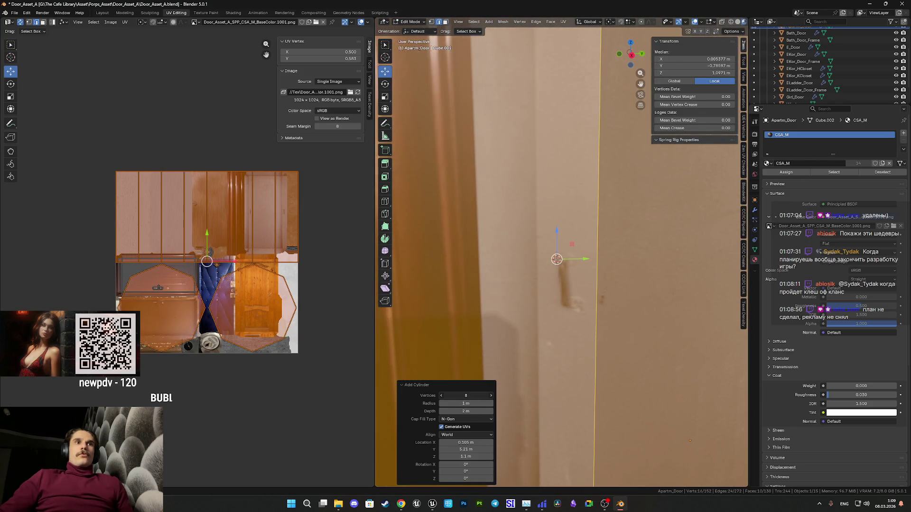
{"action": "left_click", "coordinate": [465, 403]}
{"action": "type", "text": "0.03"}
{"action": "key", "text": "Return"}
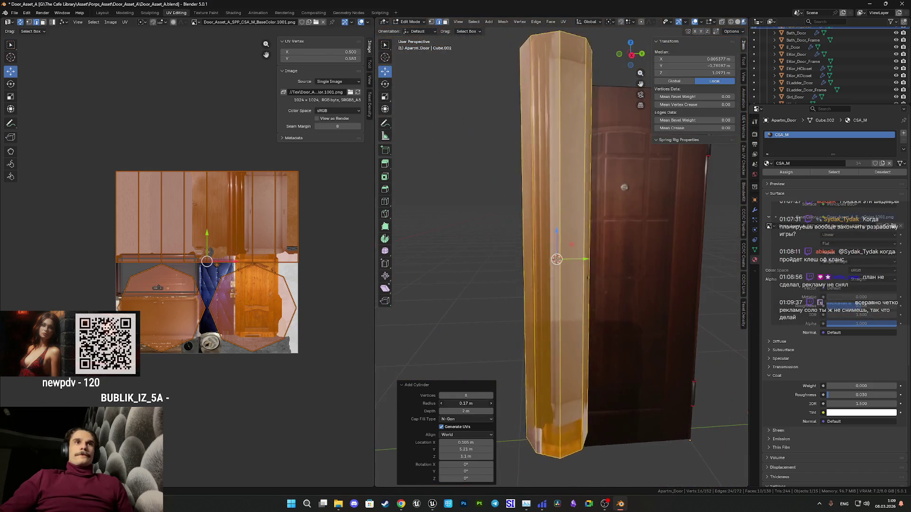
{"action": "scroll", "coordinate": [568, 292], "scroll_direction": "up", "scroll_amount": 6}
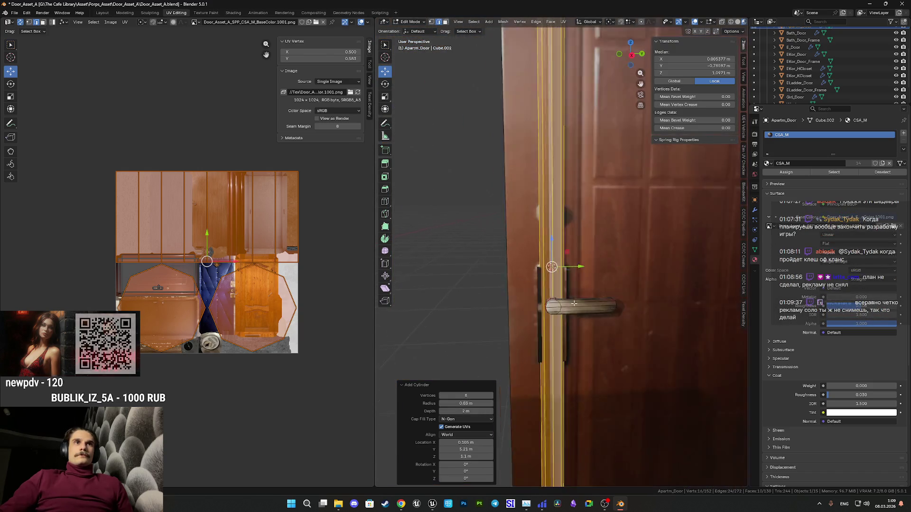
{"action": "left_click_drag", "start_coordinate": [465, 411], "coordinate": [416, 411]}
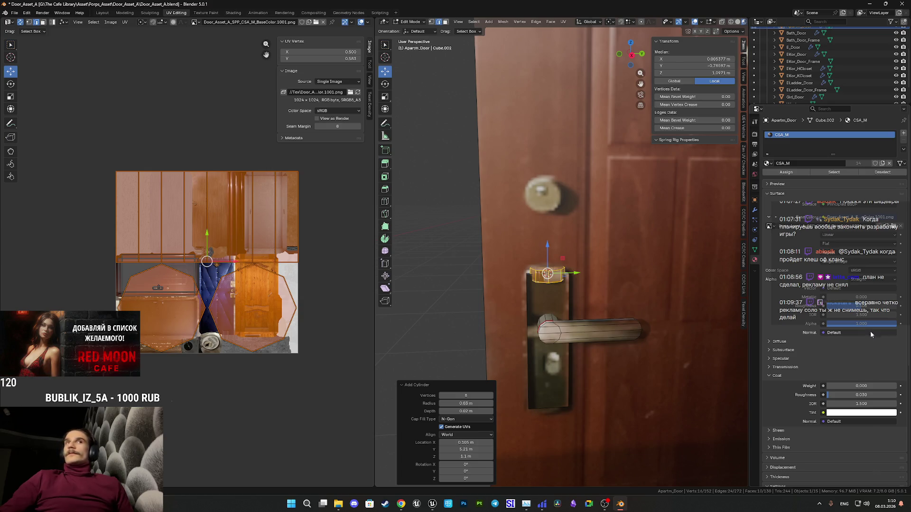
In face select mode, delete the stub's end cap face.
{"action": "scroll", "coordinate": [568, 271], "scroll_direction": "up", "scroll_amount": 5}
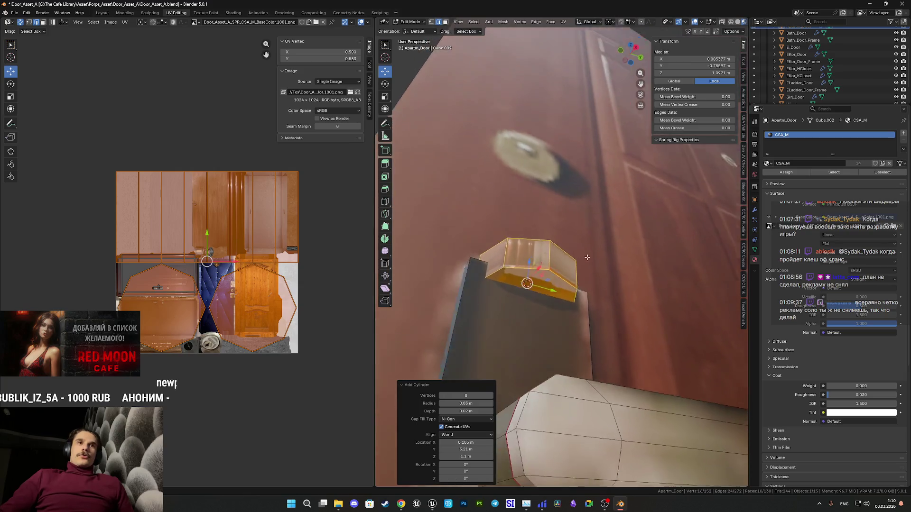
{"action": "scroll", "coordinate": [568, 271], "scroll_direction": "up", "scroll_amount": 5}
{"action": "scroll", "coordinate": [657, 257], "scroll_direction": "down", "scroll_amount": 5}
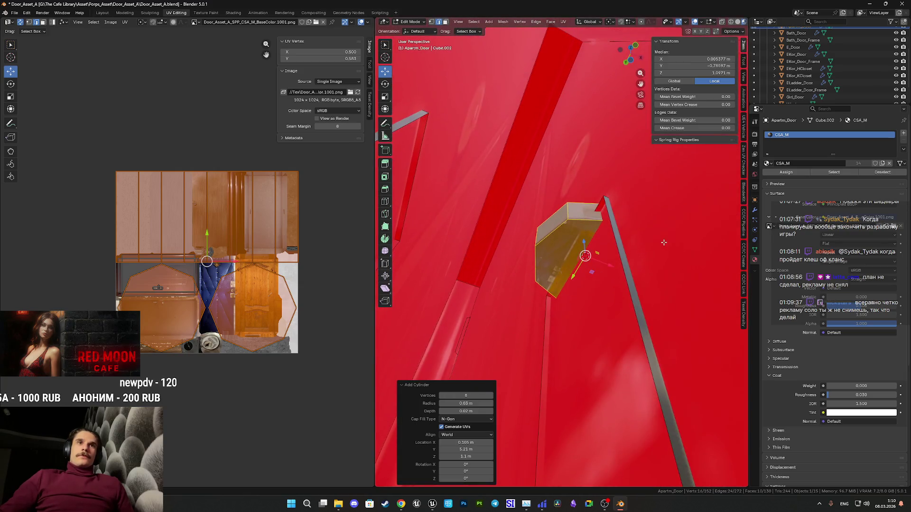
{"action": "left_click", "coordinate": [445, 22]}
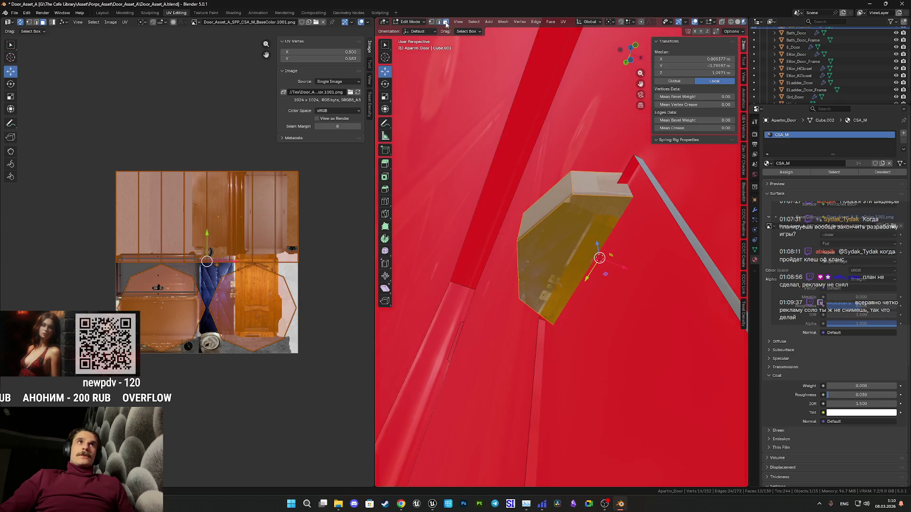
{"action": "left_click", "coordinate": [572, 241]}
{"action": "key", "text": "x"}
{"action": "left_click", "coordinate": [568, 240]}
Select all faces linked to the stub and check the handle from top and front views.
{"action": "left_click", "coordinate": [560, 194]}
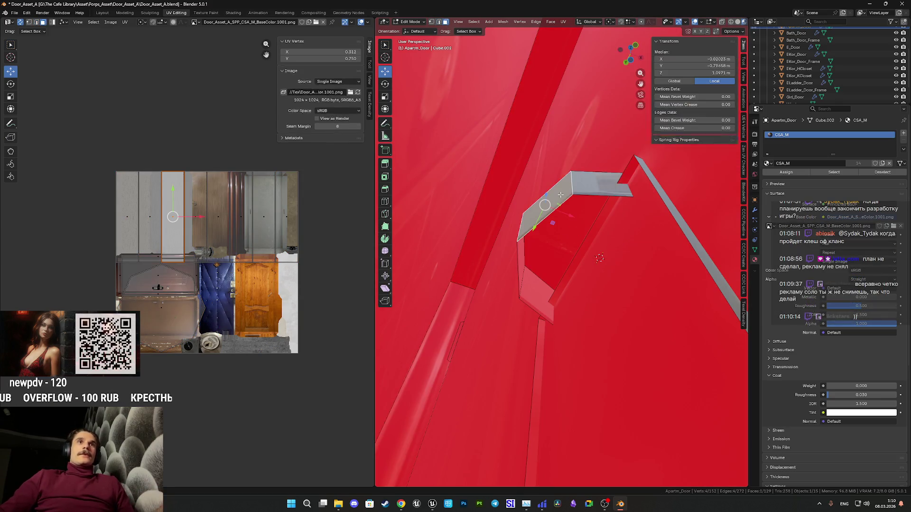
{"action": "key", "text": "l"}
{"action": "scroll", "coordinate": [602, 203], "scroll_direction": "down", "scroll_amount": 6}
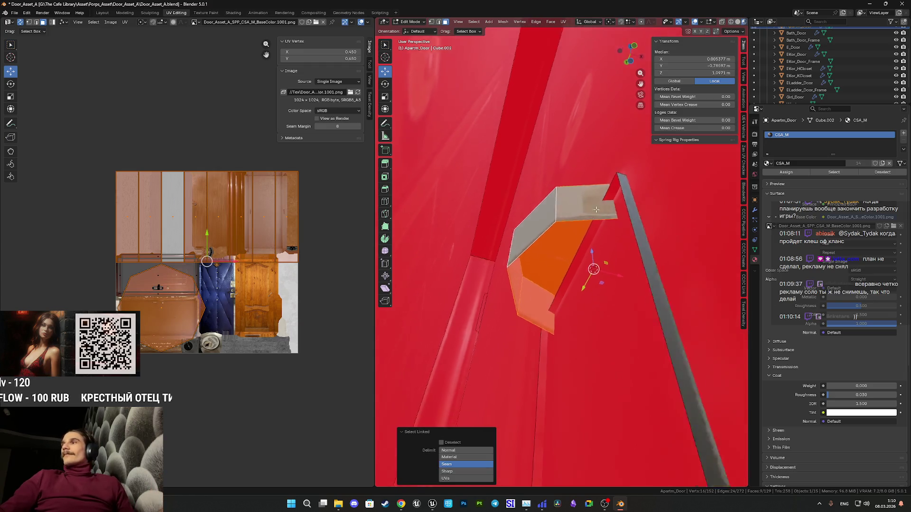
{"action": "scroll", "coordinate": [486, 291], "scroll_direction": "down", "scroll_amount": 3}
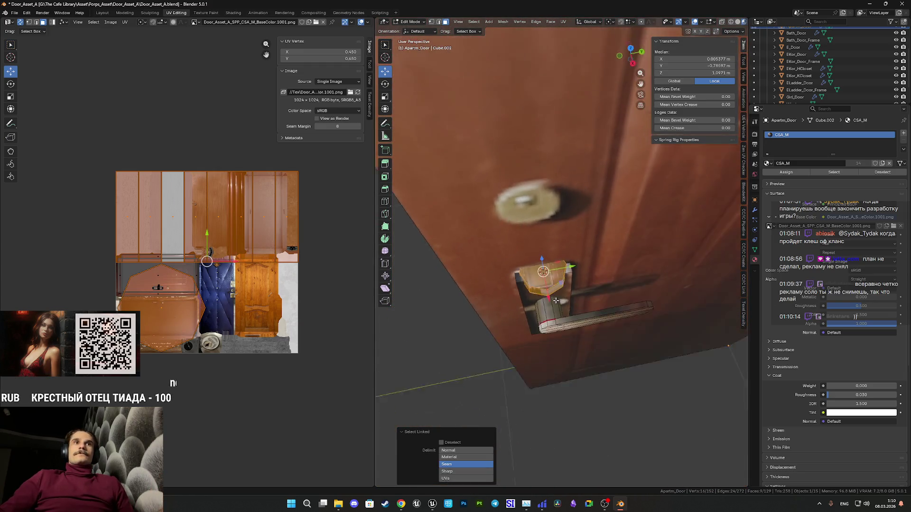
{"action": "left_click", "coordinate": [631, 45]}
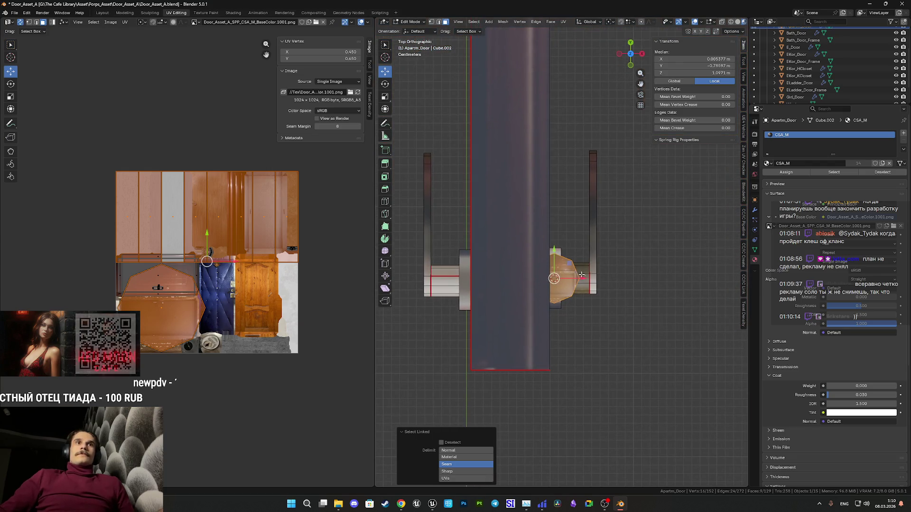
{"action": "mouse_move", "coordinate": [630, 53]}
{"action": "left_mouse_down"}
{"action": "mouse_move", "coordinate": [600, 90]}
{"action": "mouse_move", "coordinate": [576, 73]}
{"action": "left_mouse_up"}
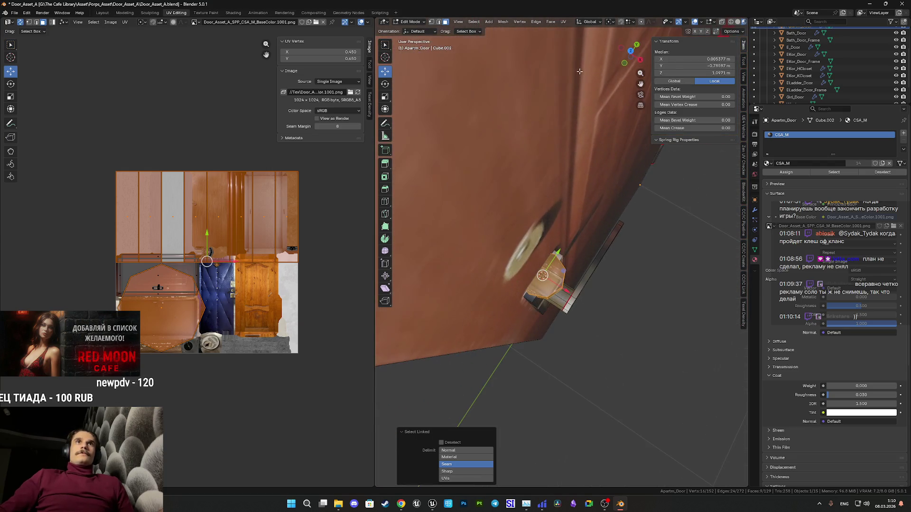
{"action": "left_click", "coordinate": [625, 64]}
Rotate the octagonal lock rosette 90 degrees and shift it slightly along Y.
{"action": "key", "text": "r"}
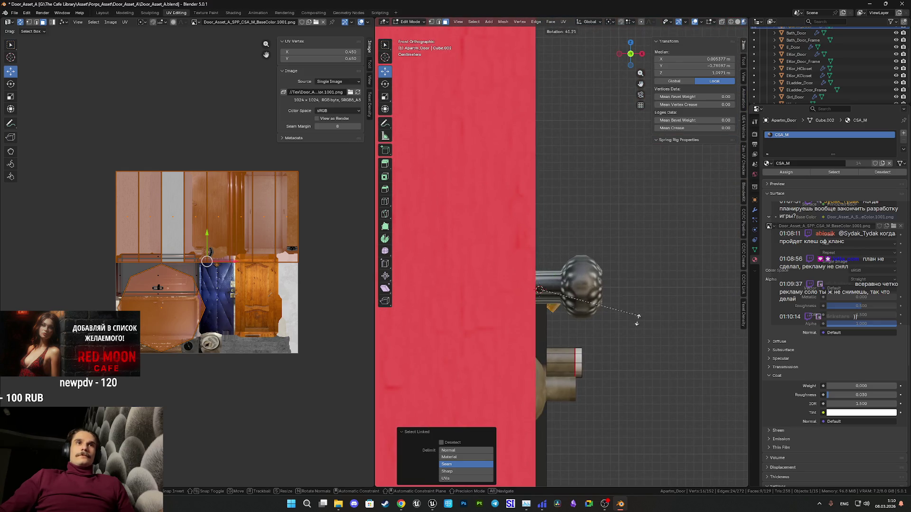
{"action": "left_click", "coordinate": [587, 383]}
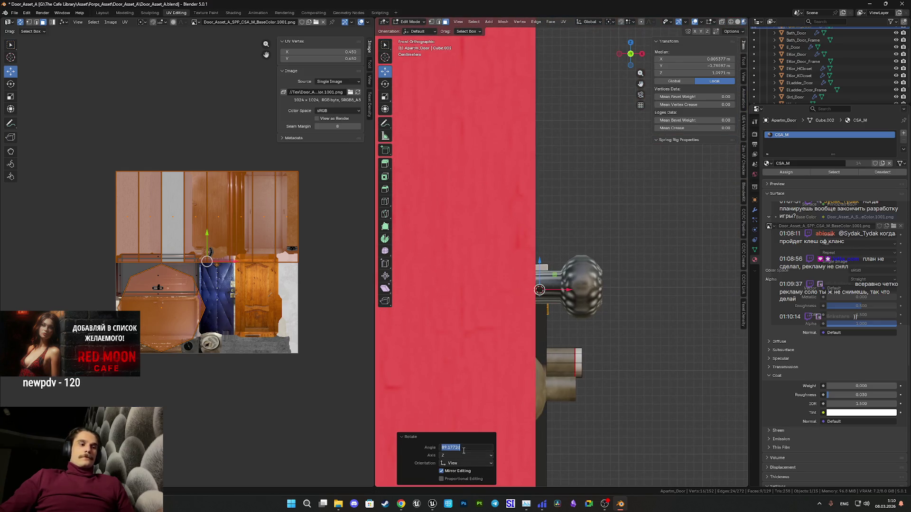
{"action": "key", "text": "Return"}
{"action": "mouse_move", "coordinate": [474, 333]}
{"action": "left_mouse_down"}
{"action": "mouse_move", "coordinate": [532, 277]}
{"action": "mouse_move", "coordinate": [534, 152]}
{"action": "left_mouse_up"}
{"action": "scroll", "coordinate": [561, 237], "scroll_direction": "up", "scroll_amount": 4}
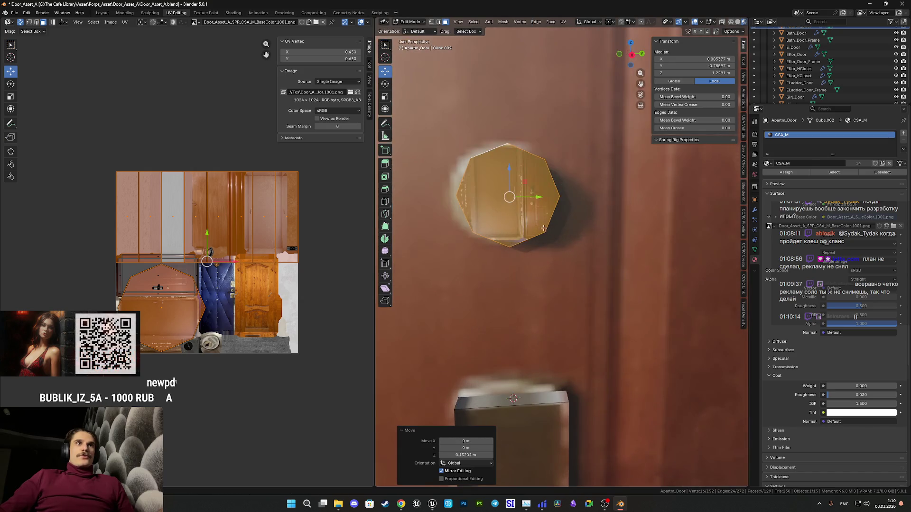
{"action": "mouse_move", "coordinate": [581, 261]}
{"action": "left_mouse_down"}
{"action": "mouse_move", "coordinate": [567, 261]}
{"action": "mouse_move", "coordinate": [547, 236]}
{"action": "mouse_move", "coordinate": [630, 318]}
{"action": "mouse_move", "coordinate": [657, 322]}
{"action": "mouse_move", "coordinate": [571, 321]}
{"action": "mouse_move", "coordinate": [664, 319]}
{"action": "mouse_move", "coordinate": [564, 303]}
{"action": "left_mouse_up"}
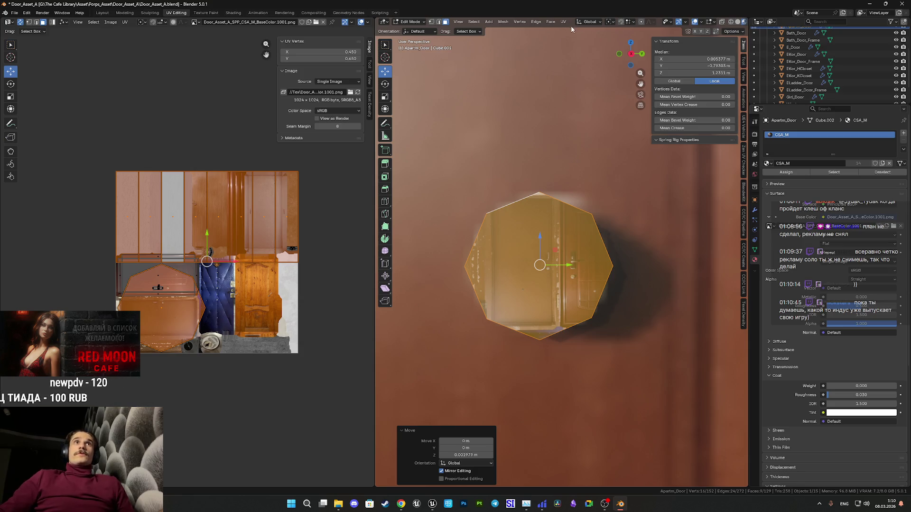
Unwrap the rosette's faces using the Minimum Stretch method.
{"action": "left_click", "coordinate": [565, 23]}
{"action": "left_click", "coordinate": [579, 32]}
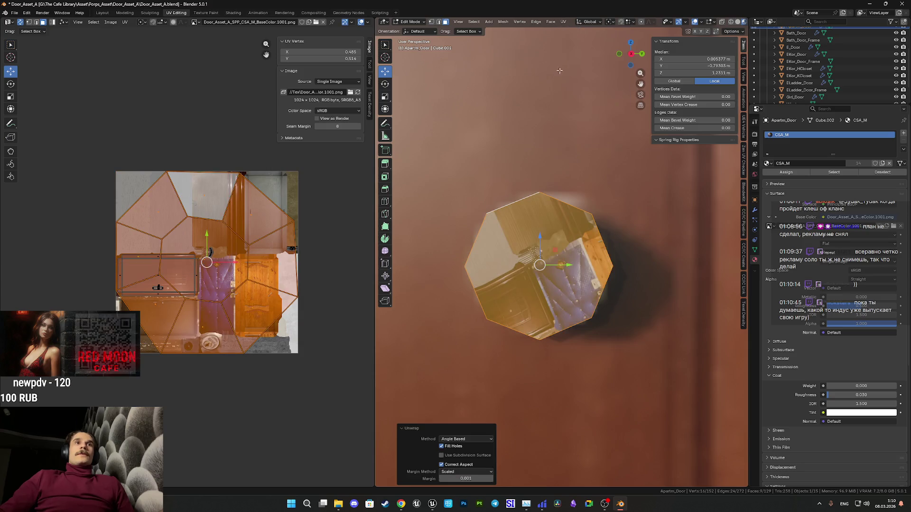
{"action": "scroll", "coordinate": [511, 85], "scroll_direction": "up", "scroll_amount": 1}
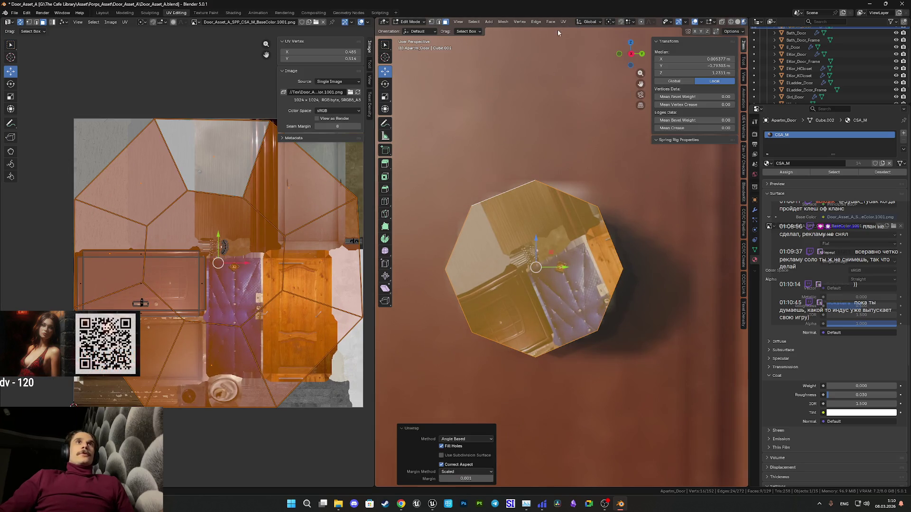
{"action": "left_click", "coordinate": [564, 22]}
{"action": "left_click", "coordinate": [596, 45]}
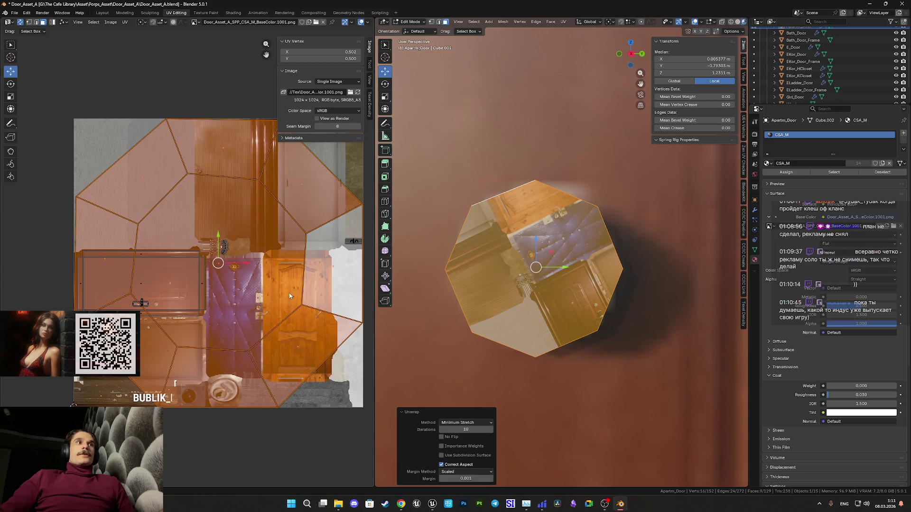
{"action": "scroll", "coordinate": [290, 296], "scroll_direction": "down", "scroll_amount": 2}
Shrink the rosette's UV island to a small octagon and place it over the brass knob.
{"action": "key", "text": "s"}
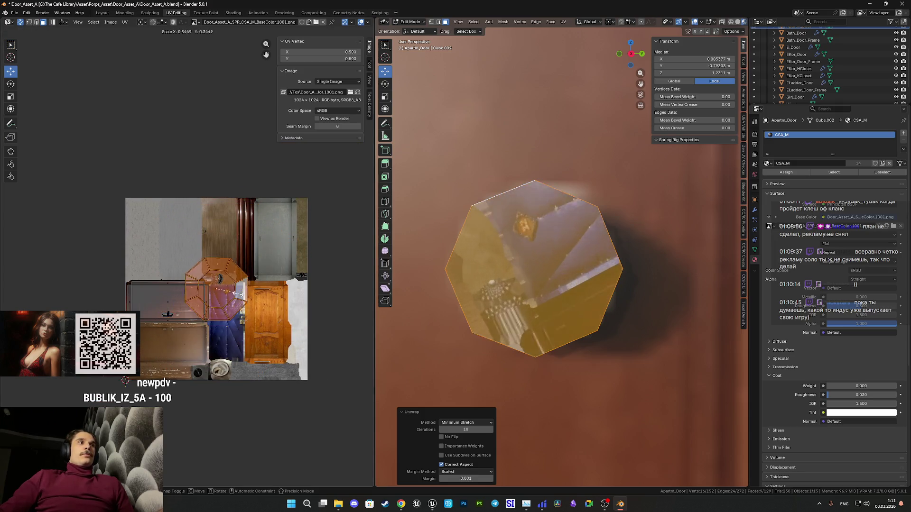
{"action": "left_click", "coordinate": [219, 295]}
{"action": "scroll", "coordinate": [219, 295], "scroll_direction": "up", "scroll_amount": 2}
{"action": "scroll", "coordinate": [219, 295], "scroll_direction": "up", "scroll_amount": 3}
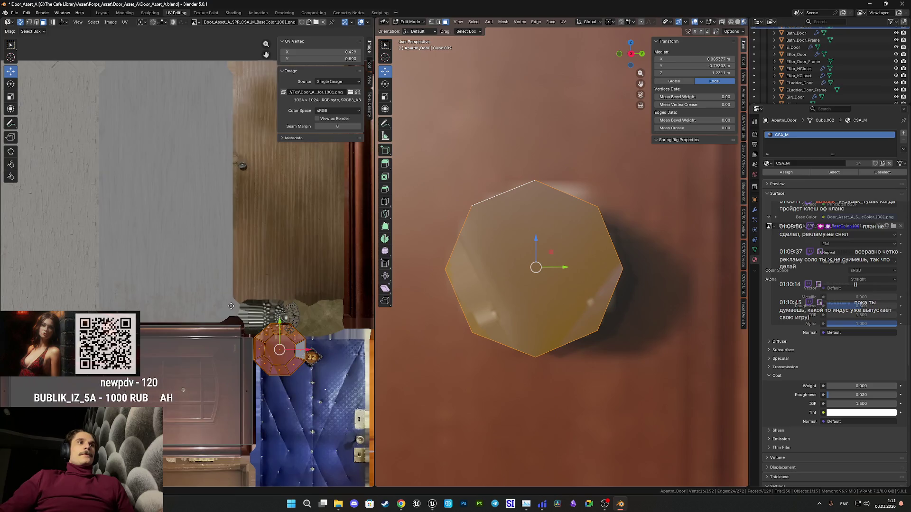
{"action": "scroll", "coordinate": [239, 266], "scroll_direction": "up", "scroll_amount": 1}
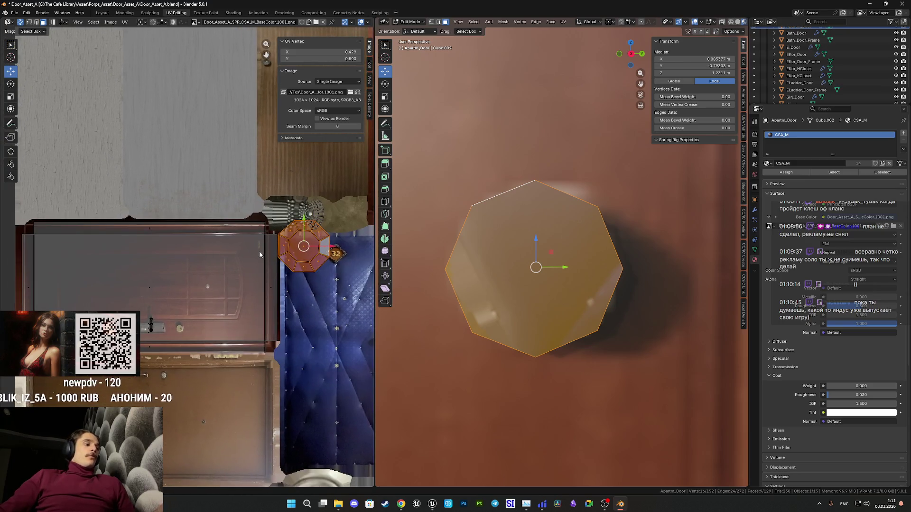
{"action": "key", "text": "g"}
{"action": "left_click", "coordinate": [151, 325]}
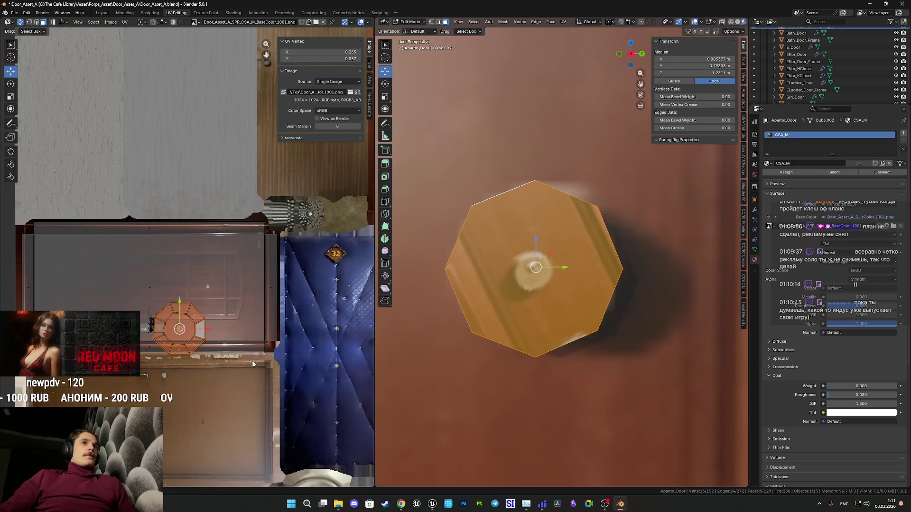
Fine-tune the UV island's size and position on the knob area of the texture.
{"action": "key", "text": "s"}
{"action": "left_click", "coordinate": [199, 338]}
{"action": "scroll", "coordinate": [195, 335], "scroll_direction": "up", "scroll_amount": 6}
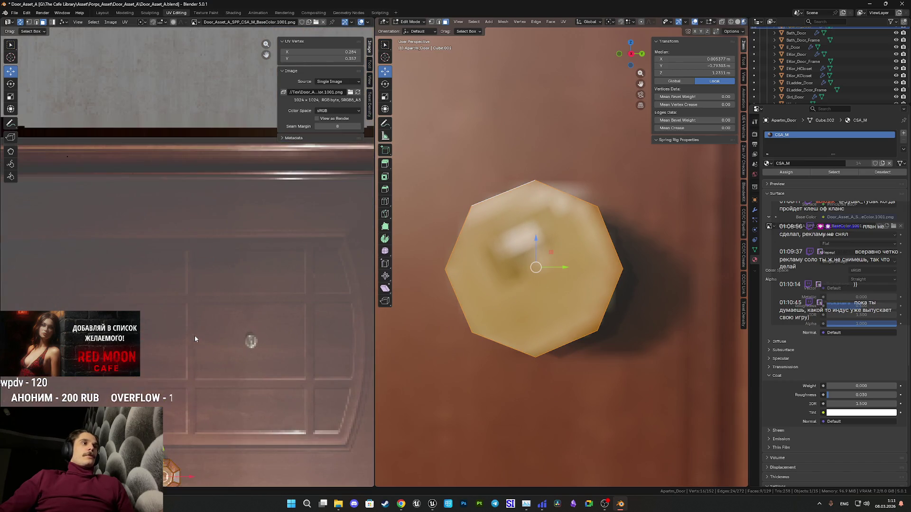
{"action": "scroll", "coordinate": [226, 298], "scroll_direction": "up", "scroll_amount": 5}
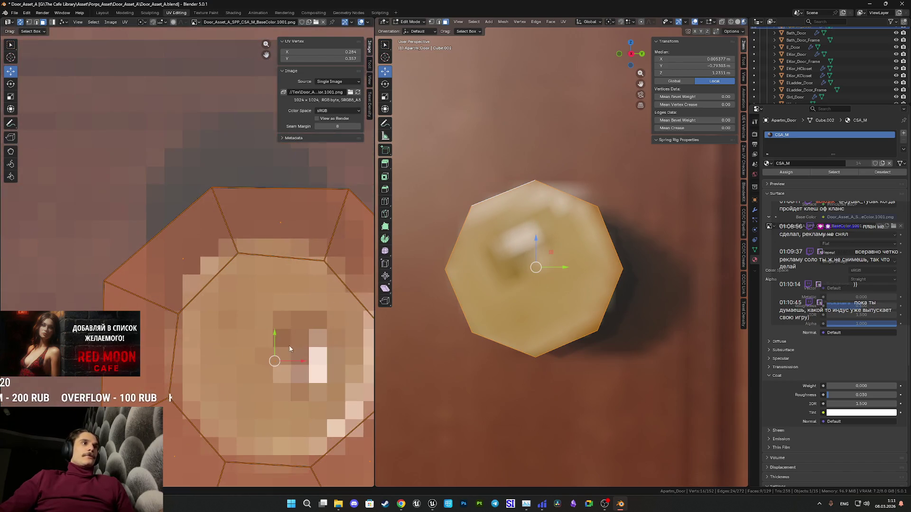
{"action": "key", "text": "s"}
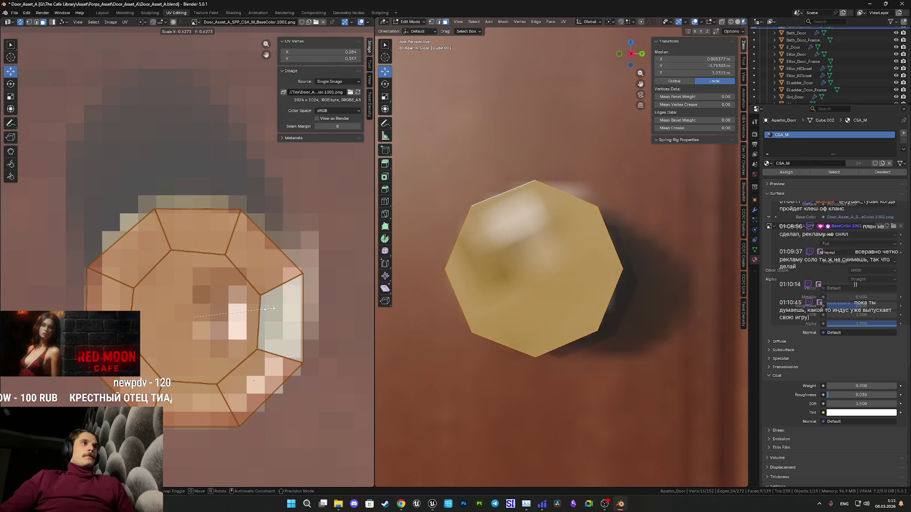
{"action": "left_click", "coordinate": [272, 312]}
{"action": "key", "text": "g"}
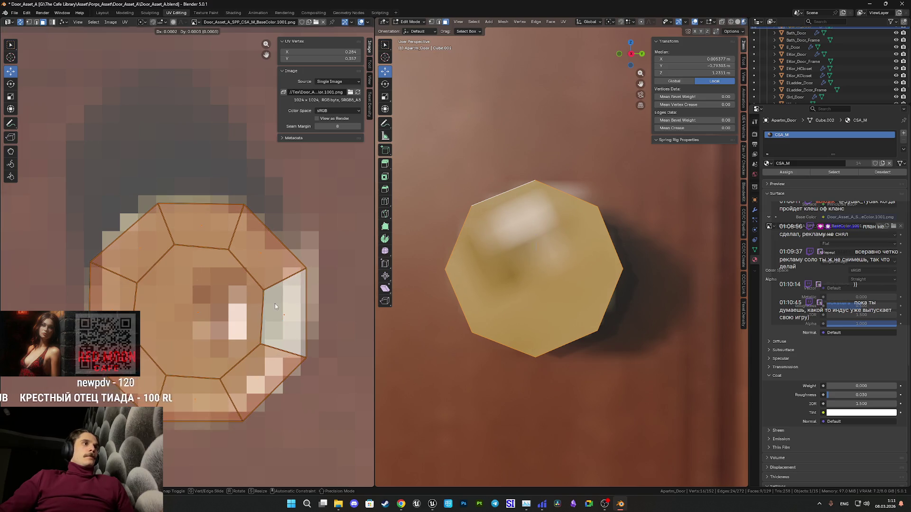
{"action": "left_click", "coordinate": [306, 262]}
Scale the rosette face's inner UV edge loop to match the outer octagon, then exit Edit Mode.
{"action": "left_click", "coordinate": [36, 23]}
{"action": "left_click", "coordinate": [245, 268]}
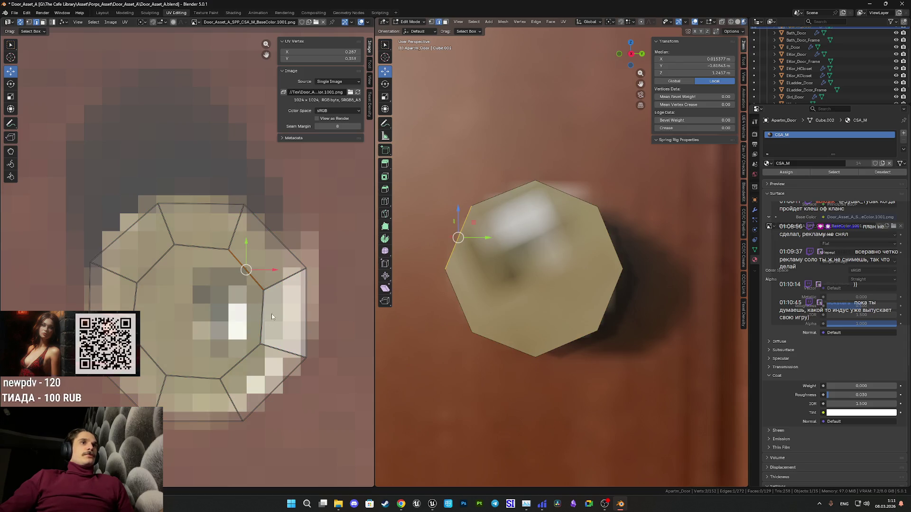
{"action": "left_click_drag", "start_coordinate": [497, 283], "coordinate": [513, 292]}
{"action": "left_click", "coordinate": [457, 231], "text": "alt"}
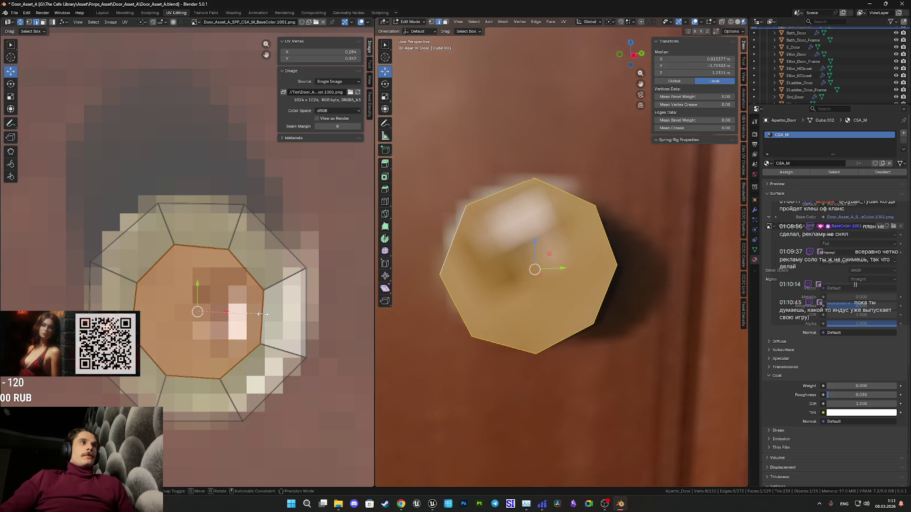
{"action": "left_click", "coordinate": [300, 309]}
{"action": "key", "text": "r"}
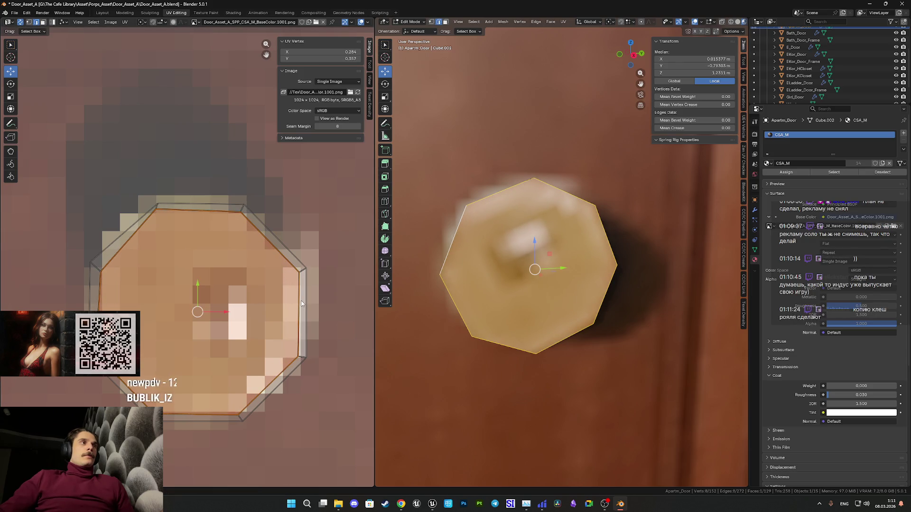
{"action": "key", "text": "s"}
{"action": "left_click", "coordinate": [314, 301]}
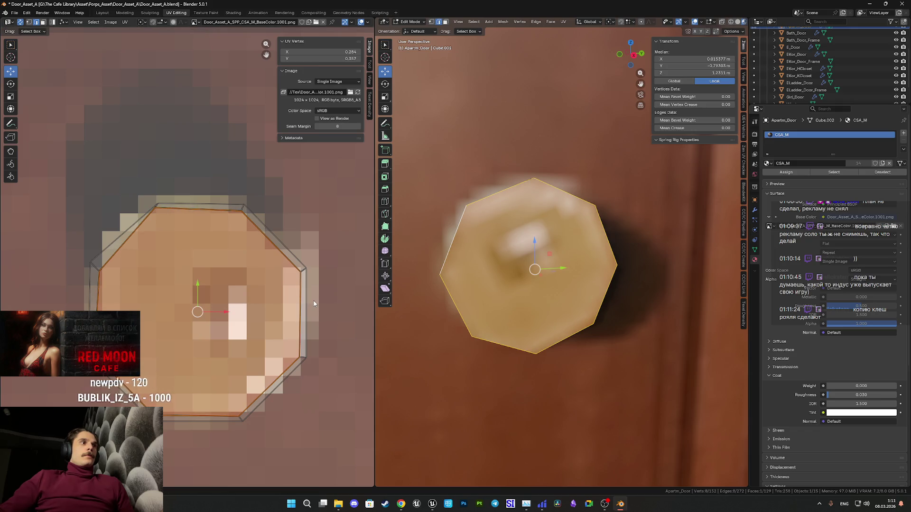
{"action": "key", "text": "Tab"}
{"action": "scroll", "coordinate": [548, 310], "scroll_direction": "down", "scroll_amount": 10}
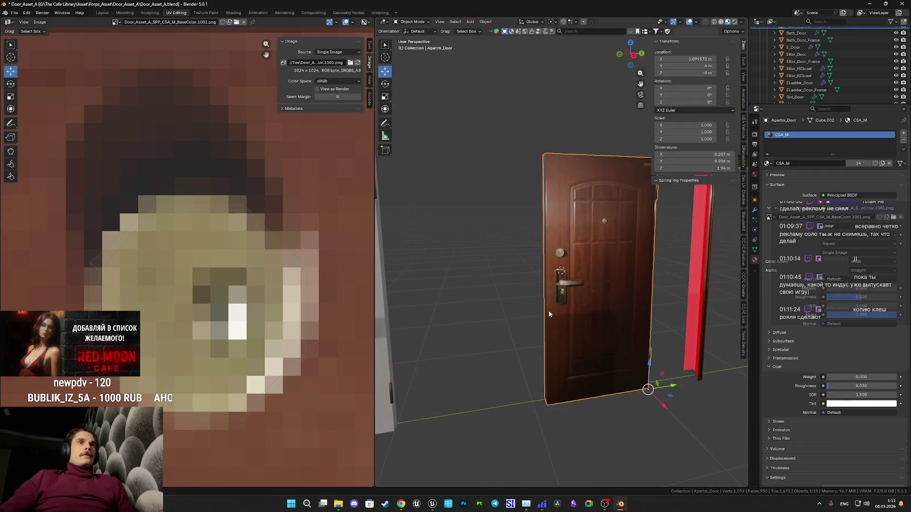
{"action": "left_click_drag", "start_coordinate": [548, 311], "coordinate": [631, 308]}
{"action": "scroll", "coordinate": [581, 311], "scroll_direction": "up", "scroll_amount": 8}
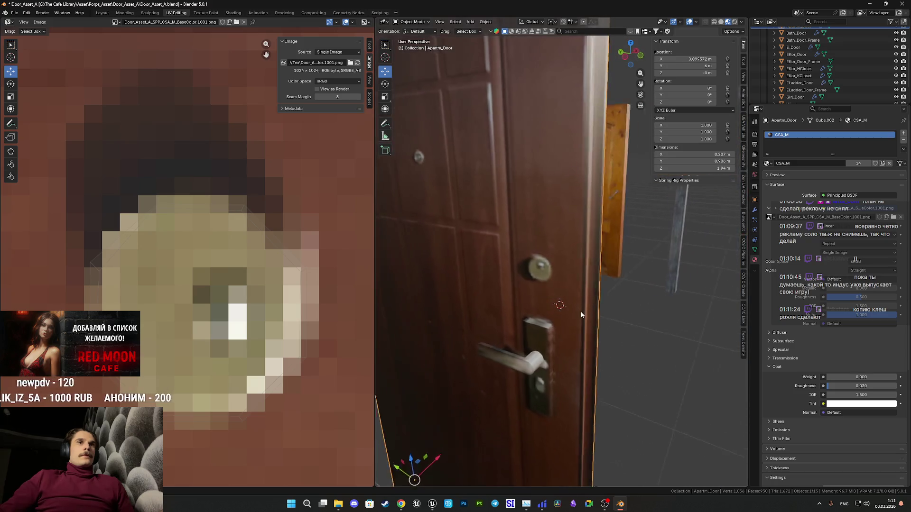
{"action": "mouse_move", "coordinate": [480, 301]}
{"action": "left_mouse_down"}
{"action": "mouse_move", "coordinate": [460, 299]}
{"action": "mouse_move", "coordinate": [588, 309]}
{"action": "mouse_move", "coordinate": [560, 285]}
{"action": "left_mouse_up"}
{"action": "key", "text": "Tab"}
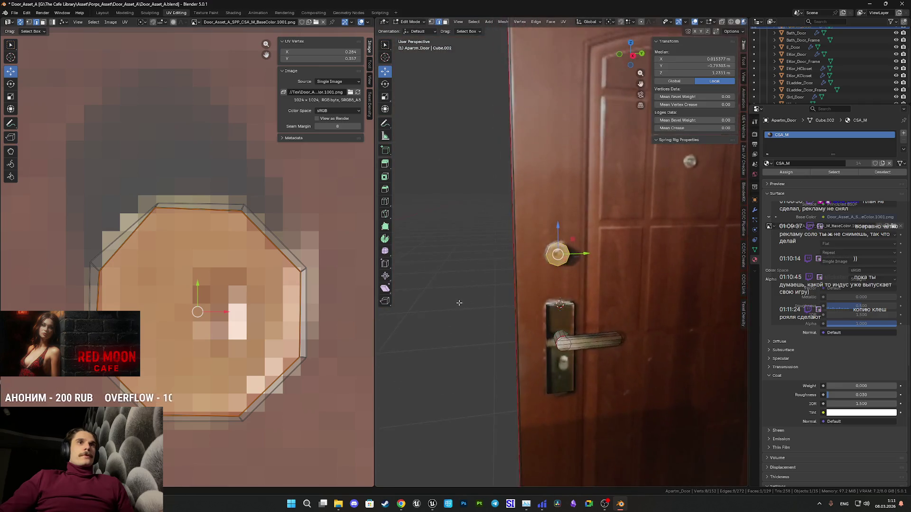
{"action": "scroll", "coordinate": [556, 283], "scroll_direction": "up", "scroll_amount": 5}
{"action": "key", "text": "ctrl+l"}
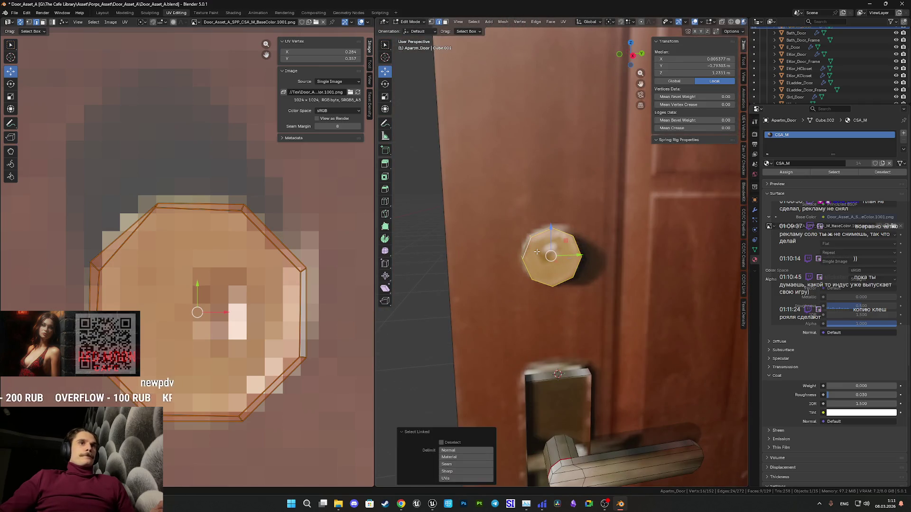
{"action": "scroll", "coordinate": [263, 299], "scroll_direction": "down", "scroll_amount": 3}
{"action": "scroll", "coordinate": [263, 299], "scroll_direction": "down", "scroll_amount": 1}
{"action": "scroll", "coordinate": [551, 256], "scroll_direction": "up", "scroll_amount": 5}
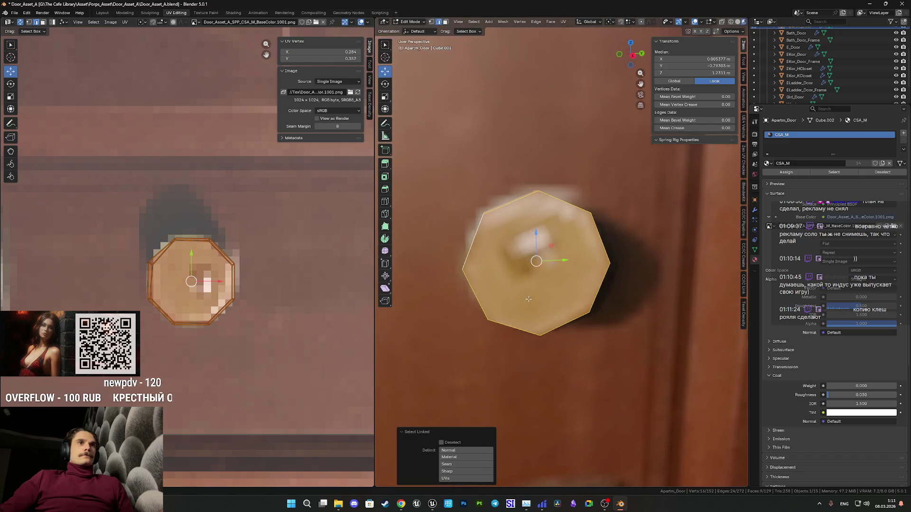
{"action": "key", "text": "Tab"}
{"action": "scroll", "coordinate": [574, 302], "scroll_direction": "down", "scroll_amount": 5}
{"action": "mouse_move", "coordinate": [574, 303]}
{"action": "left_mouse_down"}
{"action": "mouse_move", "coordinate": [569, 266]}
{"action": "mouse_move", "coordinate": [604, 338]}
{"action": "mouse_move", "coordinate": [385, 319]}
{"action": "left_mouse_up"}
{"action": "scroll", "coordinate": [569, 265], "scroll_direction": "down", "scroll_amount": 3}
{"action": "scroll", "coordinate": [532, 300], "scroll_direction": "up", "scroll_amount": 3}
{"action": "mouse_move", "coordinate": [532, 300]}
{"action": "left_mouse_down"}
{"action": "mouse_move", "coordinate": [382, 300]}
{"action": "mouse_move", "coordinate": [530, 304]}
{"action": "left_mouse_up"}
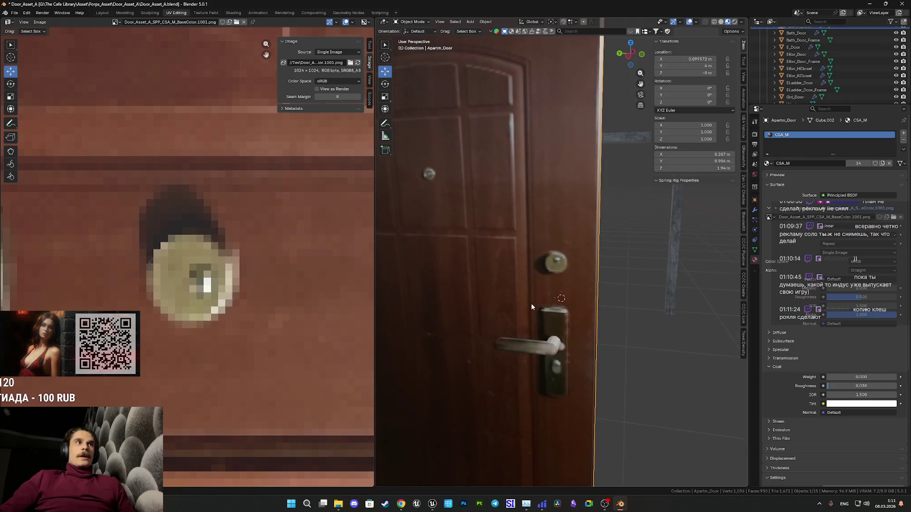
{"action": "scroll", "coordinate": [528, 309], "scroll_direction": "up", "scroll_amount": 1}
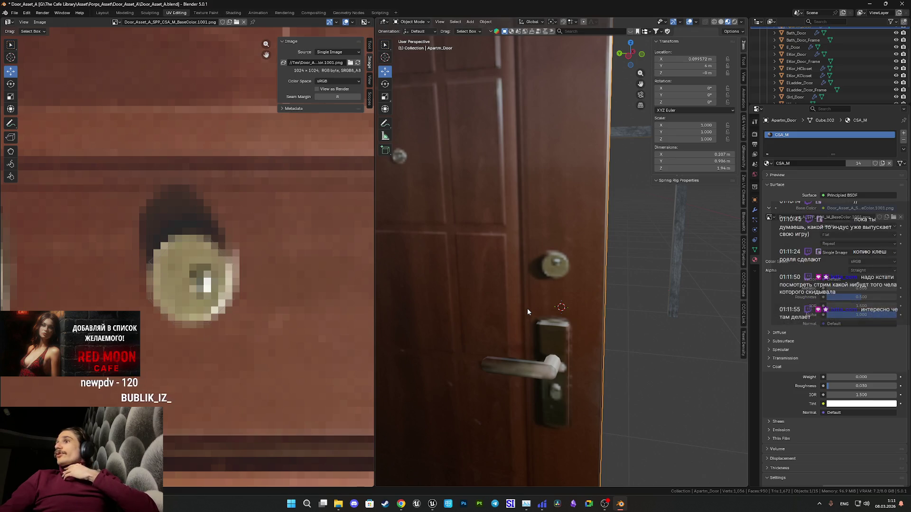
{"action": "scroll", "coordinate": [528, 311], "scroll_direction": "up", "scroll_amount": 1}
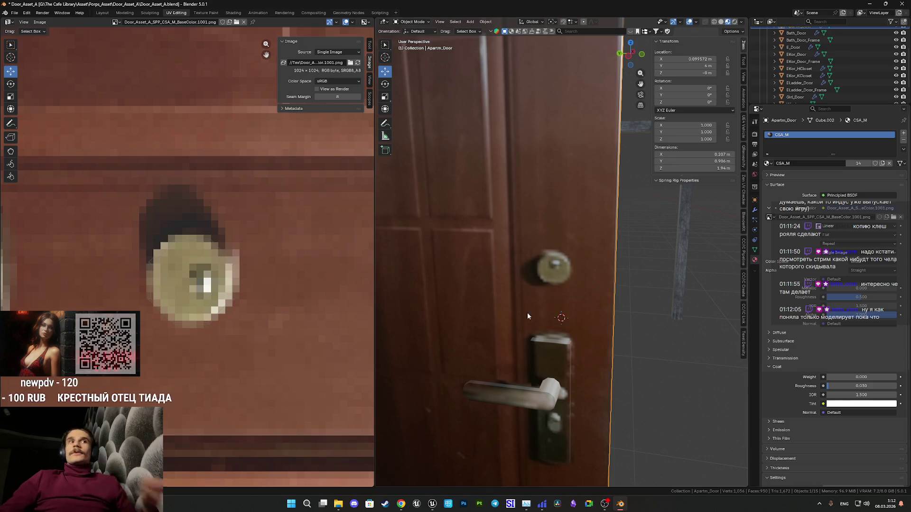
{"action": "scroll", "coordinate": [534, 322], "scroll_direction": "down", "scroll_amount": 6}
{"action": "scroll", "coordinate": [533, 299], "scroll_direction": "up", "scroll_amount": 3}
{"action": "scroll", "coordinate": [522, 288], "scroll_direction": "down", "scroll_amount": 6}
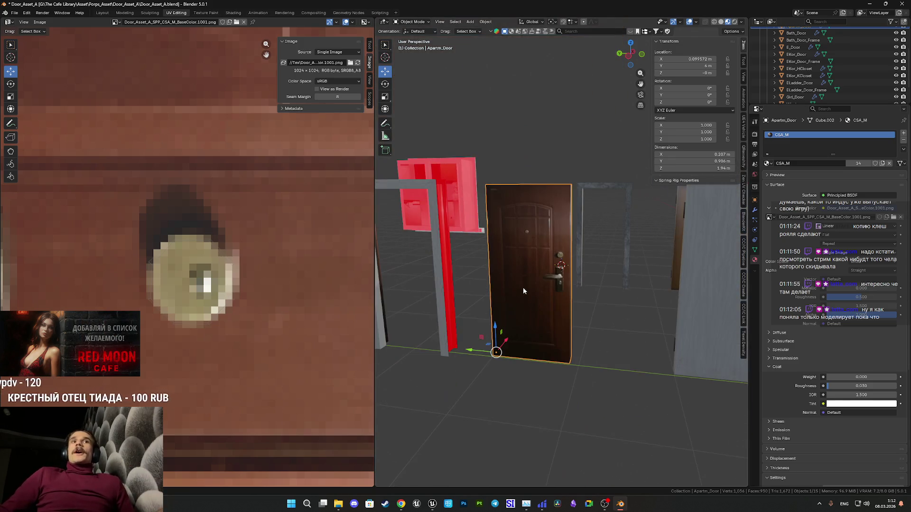
Separate the selected round knob from Apartm_Door into its own object.
{"action": "scroll", "coordinate": [264, 247], "scroll_direction": "down", "scroll_amount": 3}
{"action": "scroll", "coordinate": [263, 246], "scroll_direction": "down", "scroll_amount": 6}
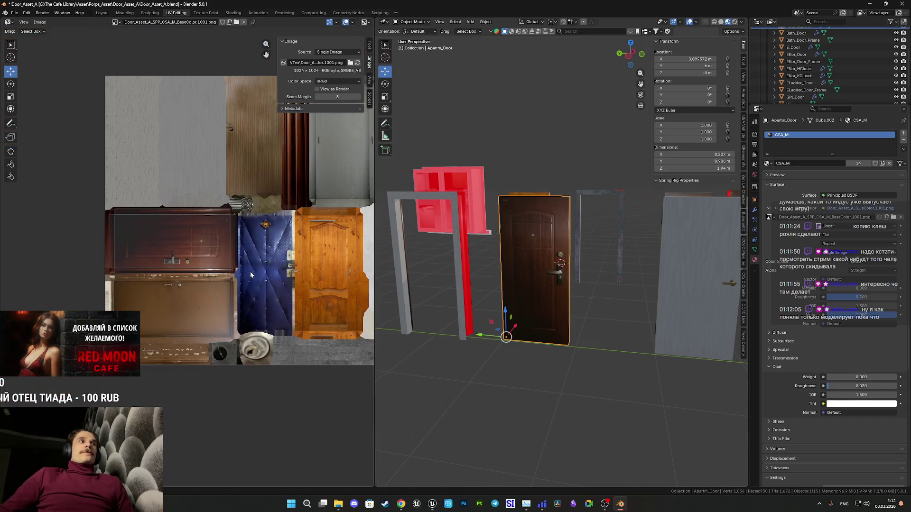
{"action": "key", "text": "Tab"}
{"action": "scroll", "coordinate": [552, 281], "scroll_direction": "up", "scroll_amount": 5}
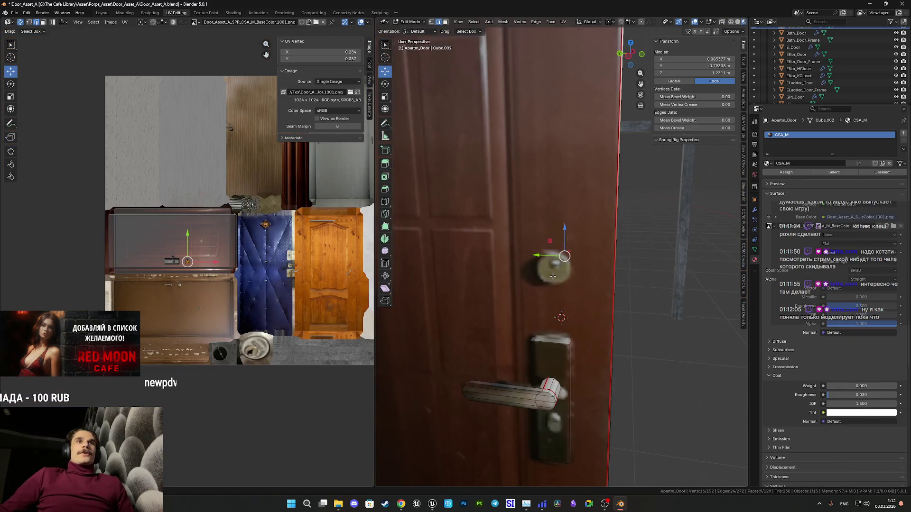
{"action": "scroll", "coordinate": [553, 278], "scroll_direction": "down", "scroll_amount": 2}
{"action": "scroll", "coordinate": [553, 277], "scroll_direction": "down", "scroll_amount": 3}
{"action": "mouse_move", "coordinate": [552, 276]}
{"action": "left_mouse_down"}
{"action": "mouse_move", "coordinate": [709, 293]}
{"action": "mouse_move", "coordinate": [664, 263]}
{"action": "mouse_move", "coordinate": [581, 262]}
{"action": "mouse_move", "coordinate": [520, 284]}
{"action": "left_mouse_up"}
{"action": "scroll", "coordinate": [709, 293], "scroll_direction": "up", "scroll_amount": 3}
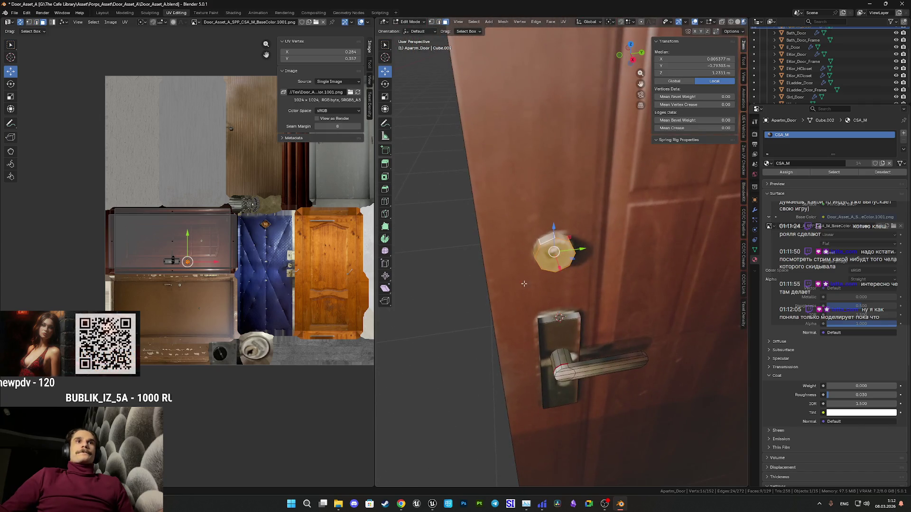
{"action": "key", "text": "p"}
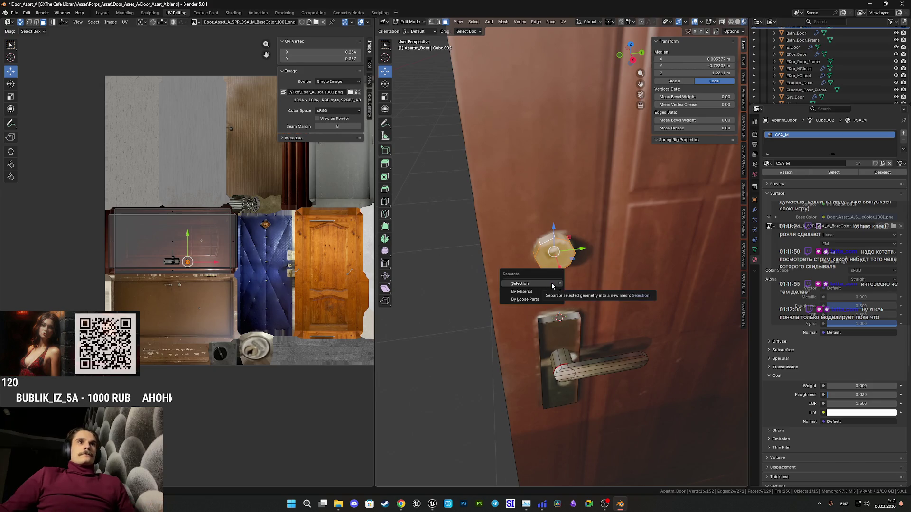
{"action": "left_click", "coordinate": [552, 284]}
{"action": "key", "text": "Tab"}
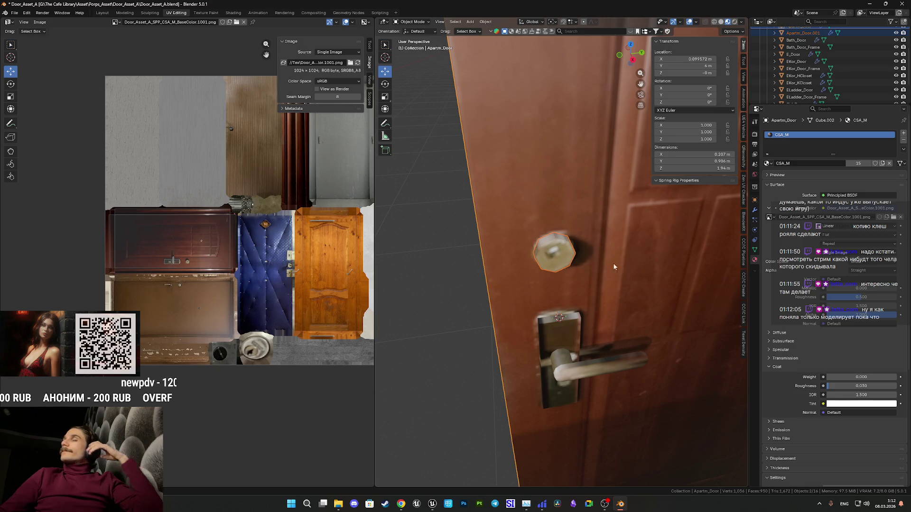
Rename the new Apartm_Door.001 object to Apartm_Closet.
{"action": "scroll", "coordinate": [800, 63], "scroll_direction": "up", "scroll_amount": 2}
{"action": "left_click", "coordinate": [802, 62]}
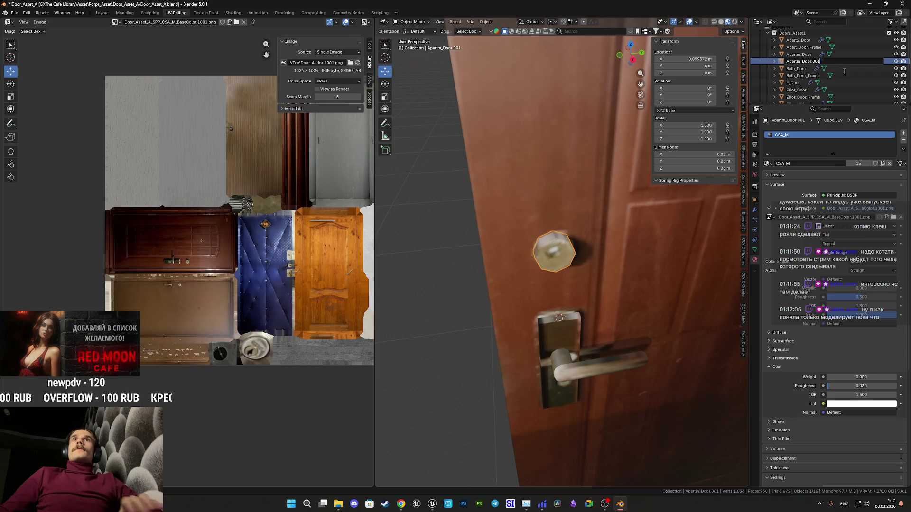
{"action": "key", "text": "BackSpace"}
{"action": "key", "text": "BackSpace"}
{"action": "type", "text": "Closet"}
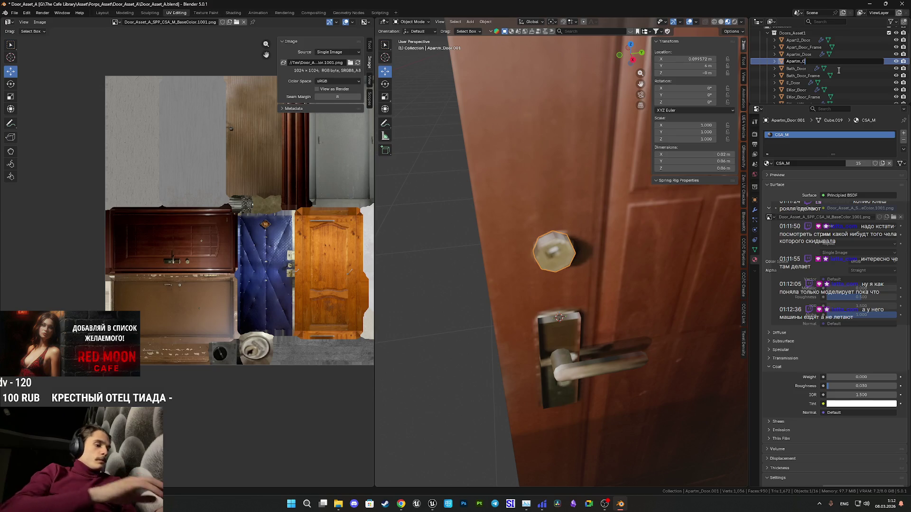
{"action": "key", "text": "Return"}
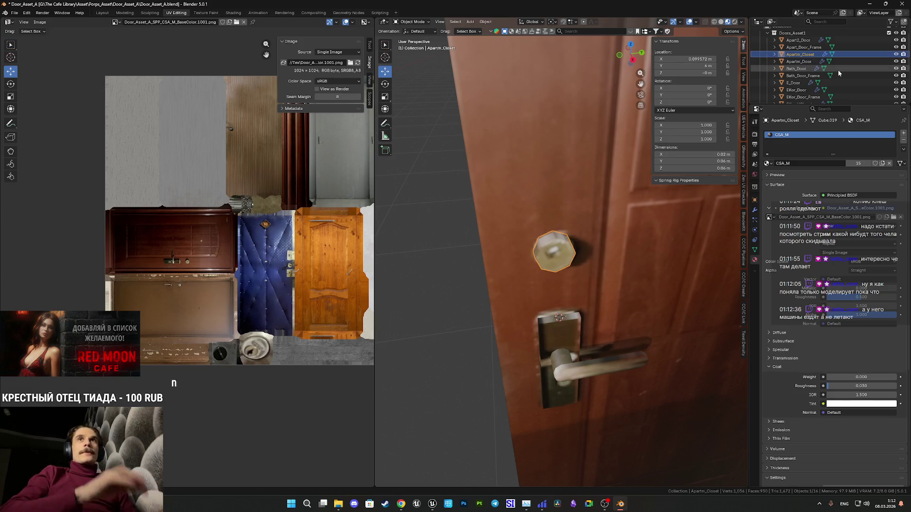
{"action": "scroll", "coordinate": [588, 226], "scroll_direction": "down", "scroll_amount": 5}
{"action": "mouse_move", "coordinate": [599, 255]}
{"action": "left_mouse_down"}
{"action": "mouse_move", "coordinate": [590, 247]}
{"action": "mouse_move", "coordinate": [598, 250]}
{"action": "mouse_move", "coordinate": [488, 253]}
{"action": "left_mouse_up"}
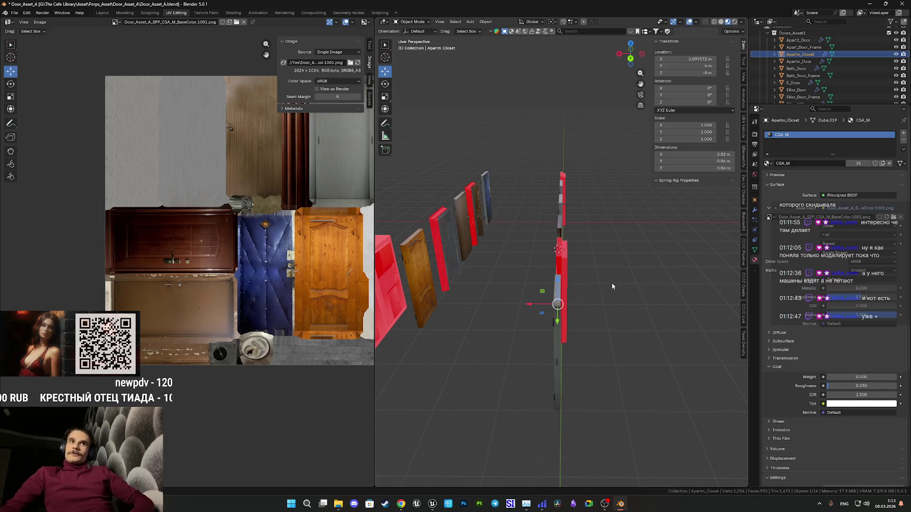
Review the door row from an angled view and save Door_Asset_A.blend.
{"action": "scroll", "coordinate": [613, 285], "scroll_direction": "up", "scroll_amount": 2}
{"action": "mouse_move", "coordinate": [602, 294]}
{"action": "left_mouse_down"}
{"action": "mouse_move", "coordinate": [643, 287]}
{"action": "mouse_move", "coordinate": [590, 287]}
{"action": "mouse_move", "coordinate": [640, 316]}
{"action": "mouse_move", "coordinate": [722, 323]}
{"action": "mouse_move", "coordinate": [634, 298]}
{"action": "left_mouse_up"}
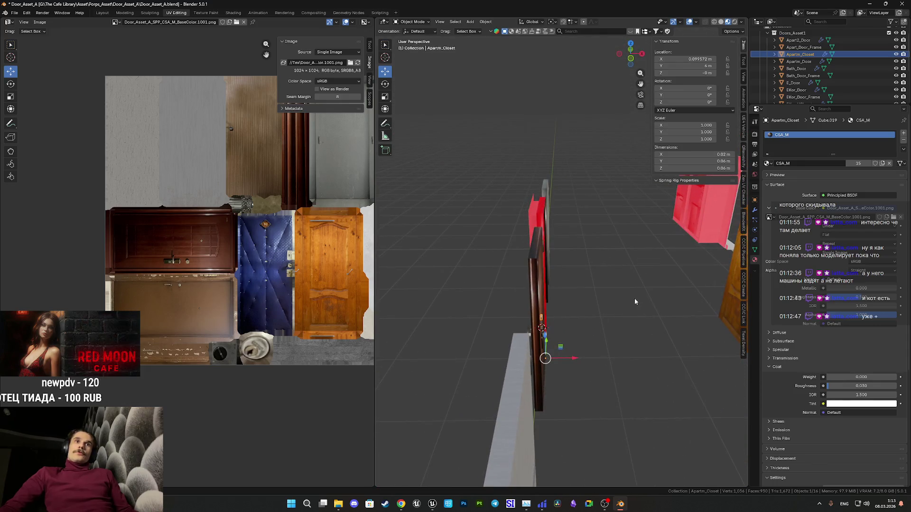
{"action": "key", "text": "ctrl+s"}
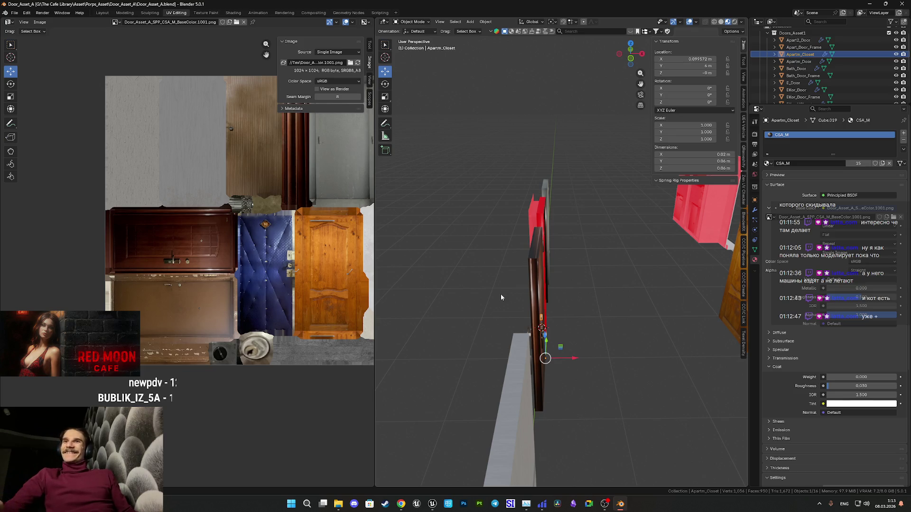
{"action": "mouse_move", "coordinate": [516, 268]}
{"action": "left_mouse_down"}
{"action": "mouse_move", "coordinate": [616, 280]}
{"action": "mouse_move", "coordinate": [522, 284]}
{"action": "mouse_move", "coordinate": [672, 228]}
{"action": "mouse_move", "coordinate": [644, 256]}
{"action": "left_mouse_up"}
{"action": "key", "text": "Tab"}
{"action": "key", "text": "Tab"}
{"action": "scroll", "coordinate": [572, 280], "scroll_direction": "down", "scroll_amount": 5}
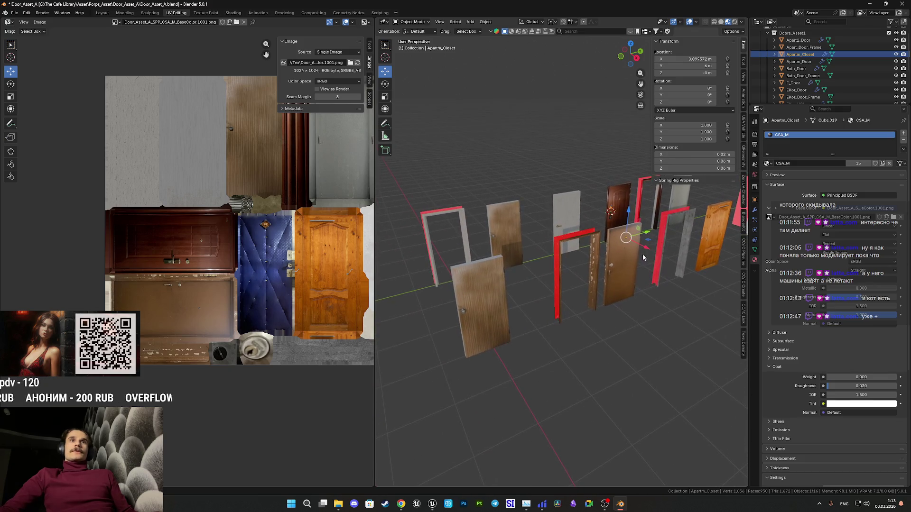
{"action": "left_click", "coordinate": [614, 267]}
{"action": "scroll", "coordinate": [614, 267], "scroll_direction": "up", "scroll_amount": 8}
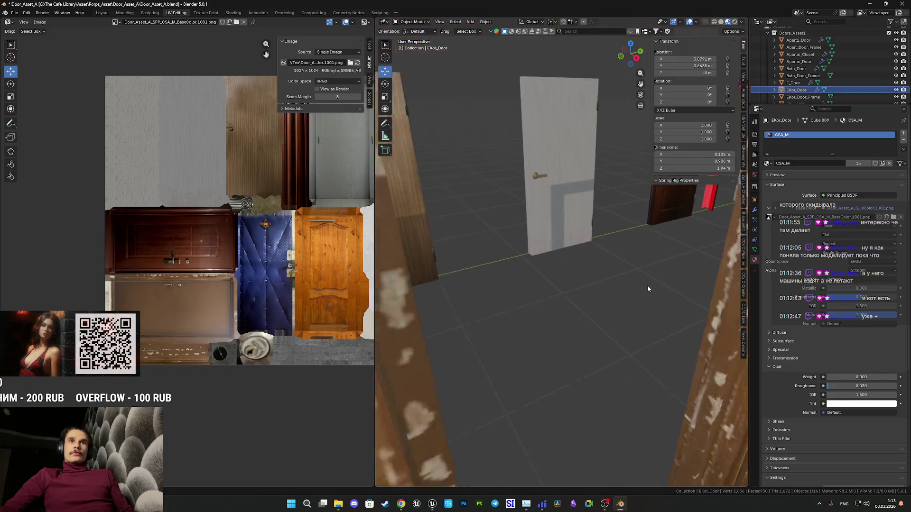
{"action": "left_click", "coordinate": [602, 283]}
{"action": "scroll", "coordinate": [597, 280], "scroll_direction": "down", "scroll_amount": 8}
{"action": "mouse_move", "coordinate": [591, 272]}
{"action": "left_mouse_down"}
{"action": "mouse_move", "coordinate": [520, 293]}
{"action": "mouse_move", "coordinate": [588, 291]}
{"action": "mouse_move", "coordinate": [550, 281]}
{"action": "mouse_move", "coordinate": [537, 287]}
{"action": "mouse_move", "coordinate": [605, 286]}
{"action": "mouse_move", "coordinate": [598, 296]}
{"action": "mouse_move", "coordinate": [493, 303]}
{"action": "mouse_move", "coordinate": [646, 332]}
{"action": "left_mouse_up"}
{"action": "scroll", "coordinate": [598, 297], "scroll_direction": "up", "scroll_amount": 3}
{"action": "scroll", "coordinate": [492, 302], "scroll_direction": "down", "scroll_amount": 3}
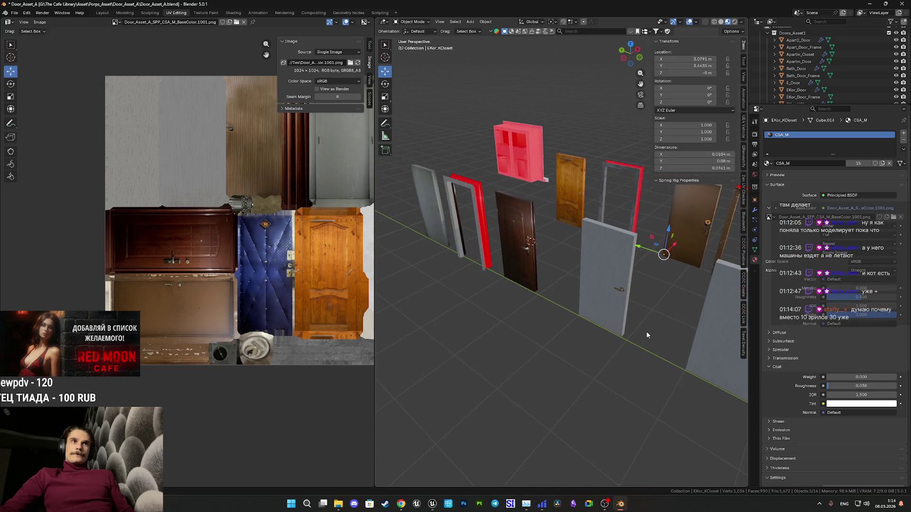
{"action": "scroll", "coordinate": [533, 303], "scroll_direction": "up", "scroll_amount": 5}
{"action": "scroll", "coordinate": [533, 303], "scroll_direction": "down", "scroll_amount": 4}
{"action": "mouse_move", "coordinate": [534, 303]}
{"action": "left_mouse_down"}
{"action": "mouse_move", "coordinate": [435, 287]}
{"action": "mouse_move", "coordinate": [522, 296]}
{"action": "mouse_move", "coordinate": [454, 286]}
{"action": "left_mouse_up"}
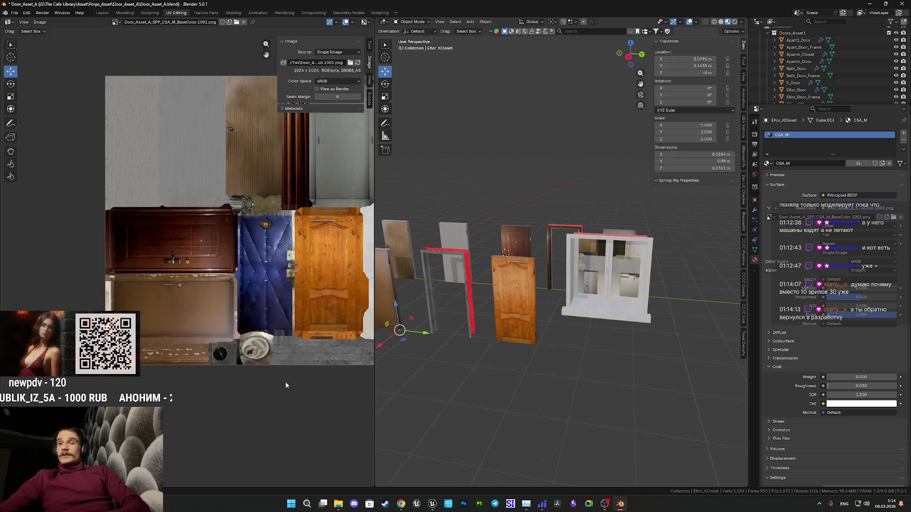
{"action": "left_click", "coordinate": [401, 504]}
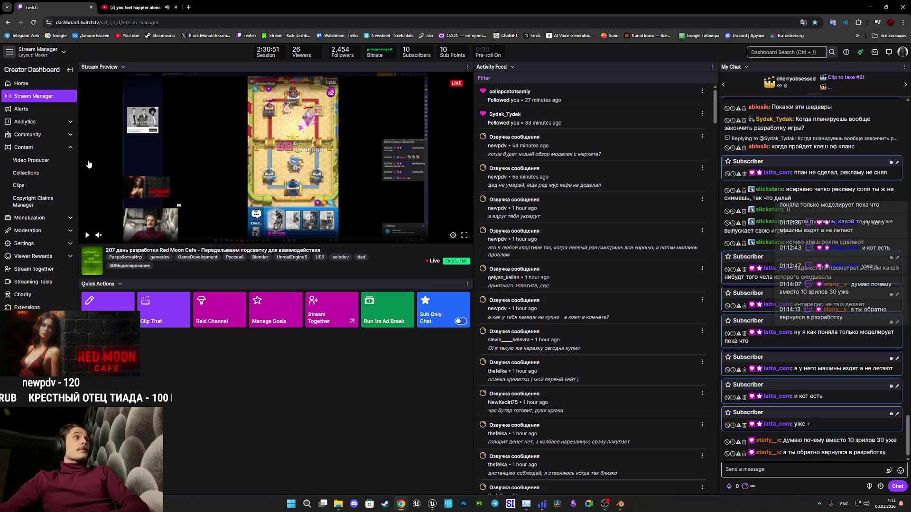
Browse past broadcasts in Video Producer, then pause the Stream Manager preview.
{"action": "left_click", "coordinate": [31, 160]}
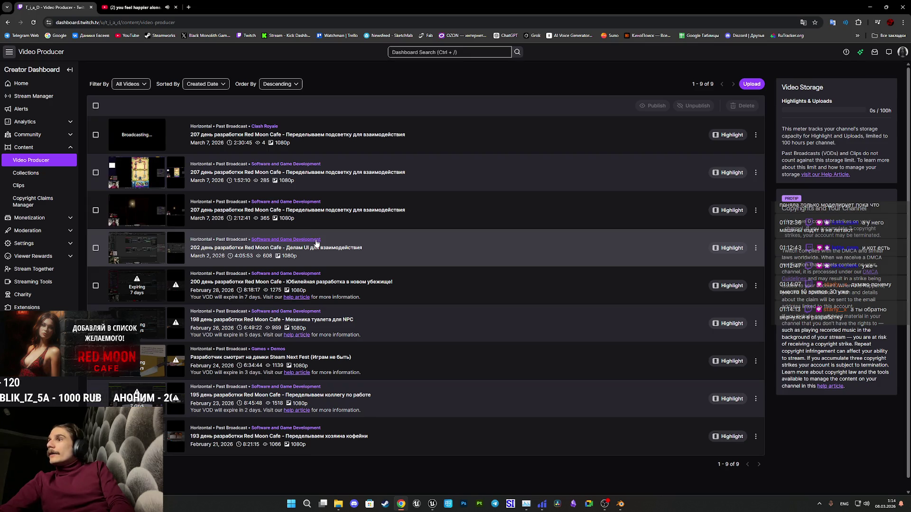
{"action": "left_click", "coordinate": [33, 97]}
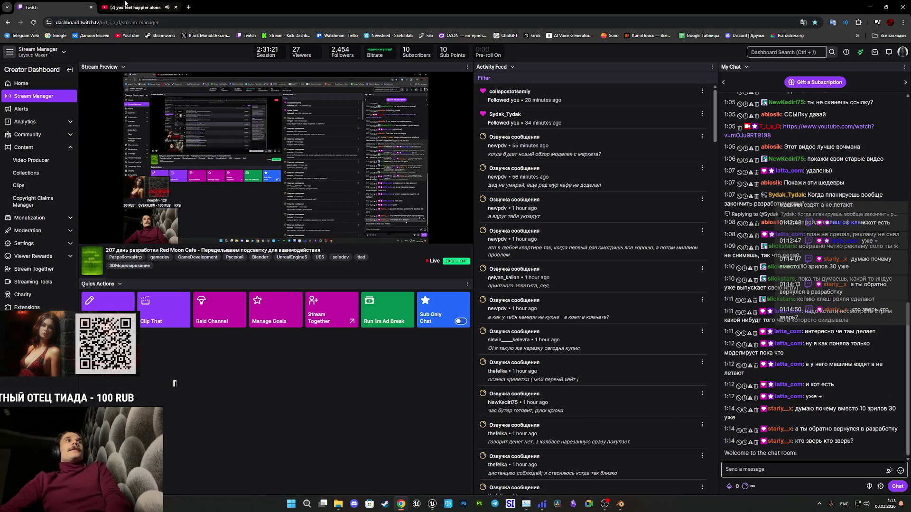
{"action": "left_click", "coordinate": [86, 235]}
Switch away from Twitch through the YouTube tab and Unreal, ending with Blender in front.
{"action": "left_click", "coordinate": [136, 7]}
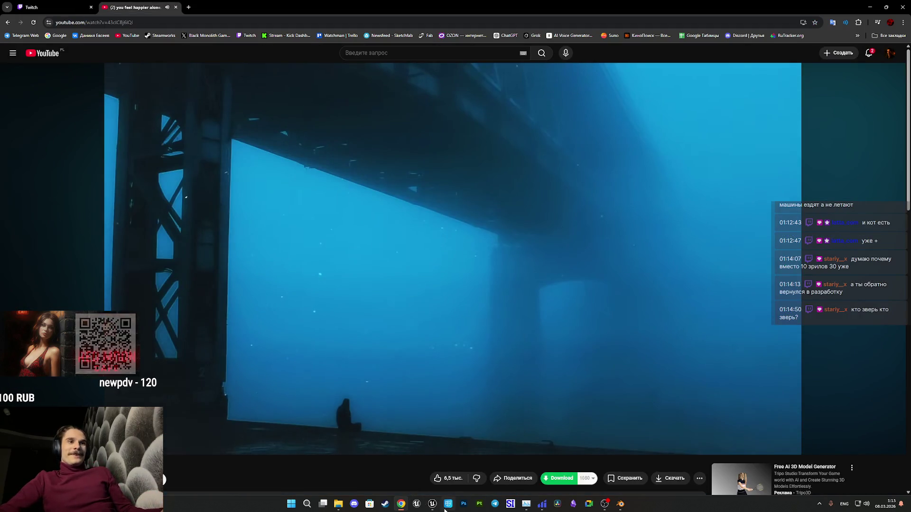
{"action": "left_click", "coordinate": [437, 507]}
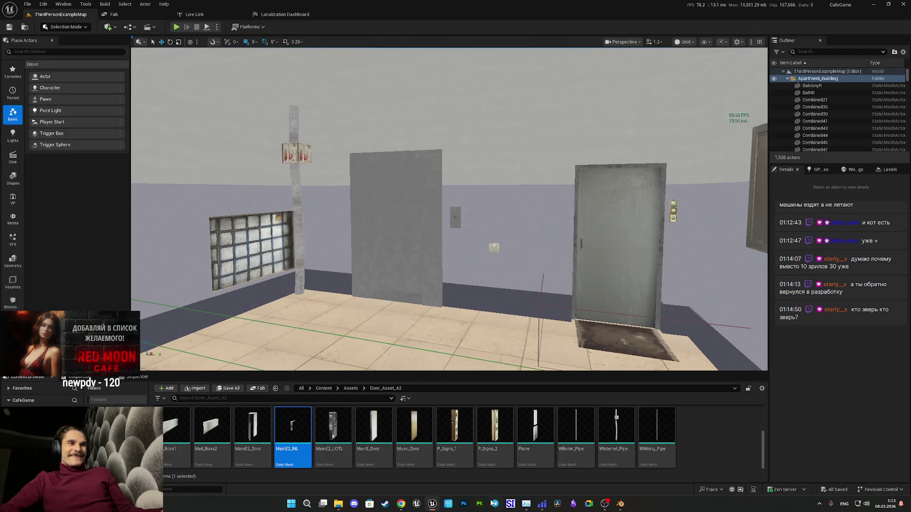
{"action": "left_click", "coordinate": [620, 504]}
Select all 16 door and closet objects and snap them to the 3D cursor at the world origin.
{"action": "scroll", "coordinate": [540, 334], "scroll_direction": "down", "scroll_amount": 5}
{"action": "scroll", "coordinate": [540, 334], "scroll_direction": "up", "scroll_amount": 5}
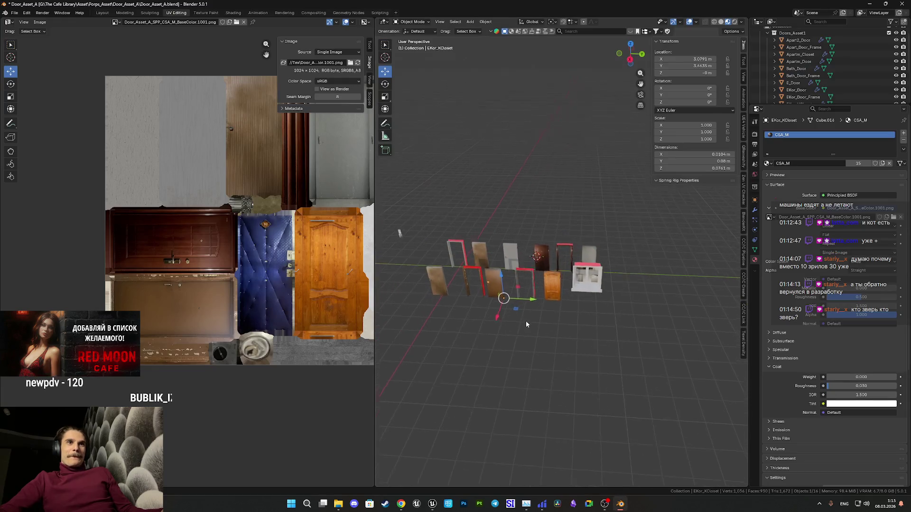
{"action": "scroll", "coordinate": [520, 324], "scroll_direction": "down", "scroll_amount": 3}
{"action": "mouse_move", "coordinate": [520, 324]}
{"action": "left_mouse_down"}
{"action": "mouse_move", "coordinate": [659, 289]}
{"action": "mouse_move", "coordinate": [589, 289]}
{"action": "mouse_move", "coordinate": [648, 294]}
{"action": "left_mouse_up"}
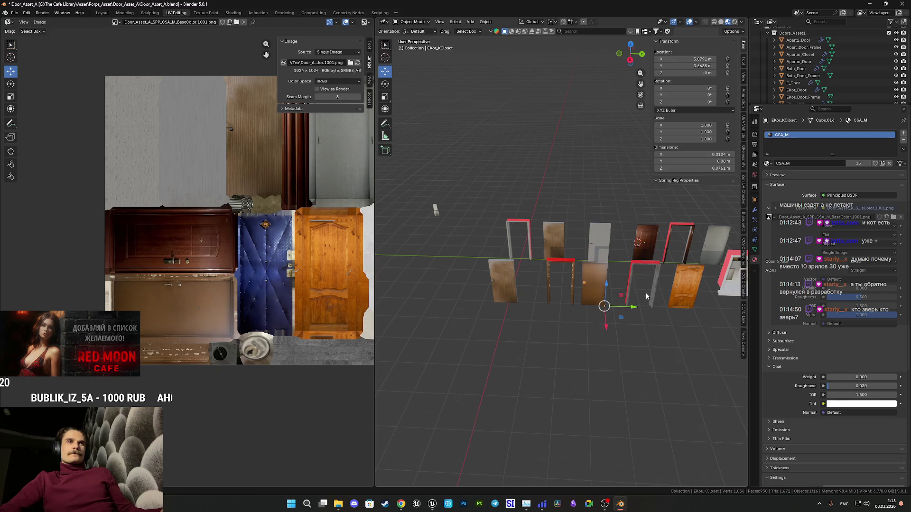
{"action": "key", "text": "a"}
{"action": "key", "text": "shift+s"}
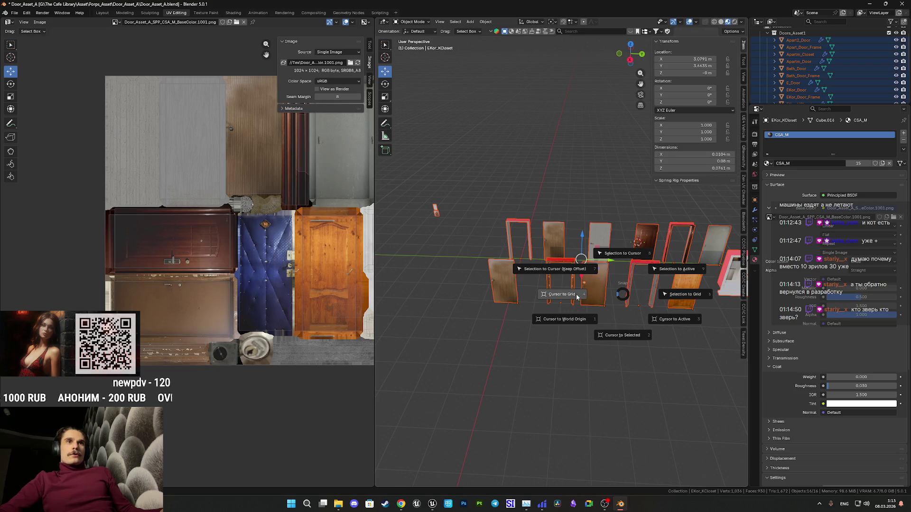
{"action": "left_click", "coordinate": [574, 320]}
{"action": "key", "text": "shift+s"}
{"action": "left_click", "coordinate": [617, 285]}
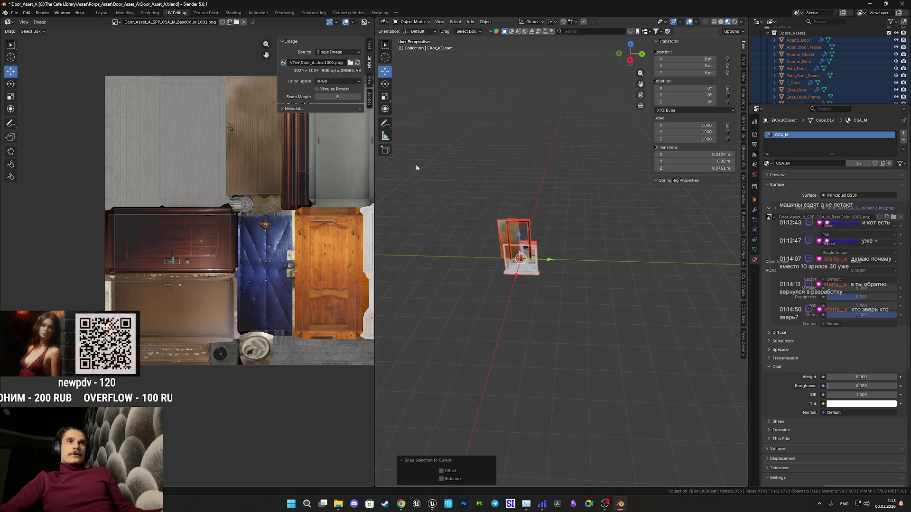
{"action": "left_click", "coordinate": [16, 13]}
Export the objects over Door_Asset_A1.fbx, undo the origin snap, and save the blend file.
{"action": "mouse_move", "coordinate": [33, 122]}
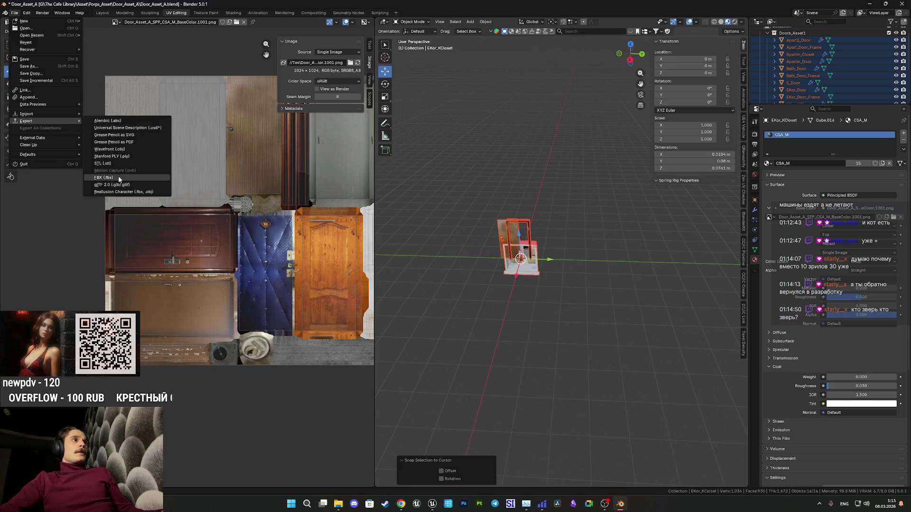
{"action": "left_click", "coordinate": [132, 178]}
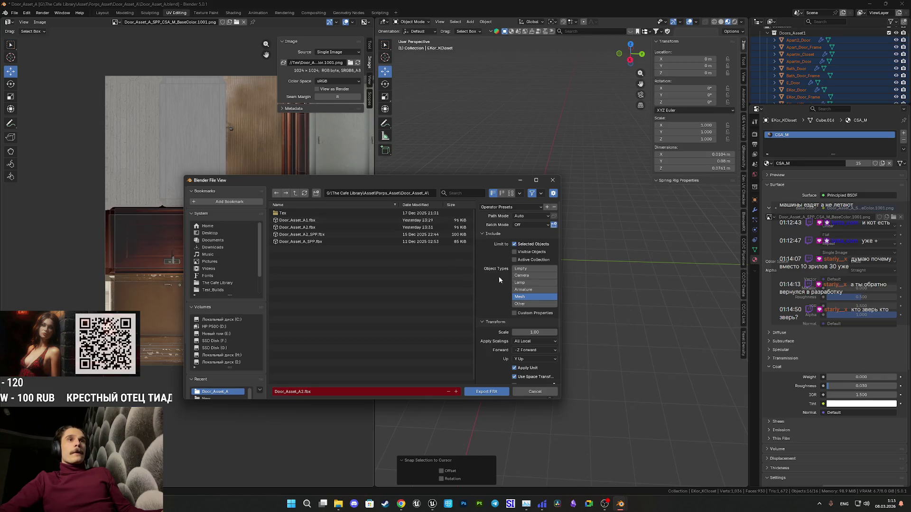
{"action": "left_click", "coordinate": [326, 221]}
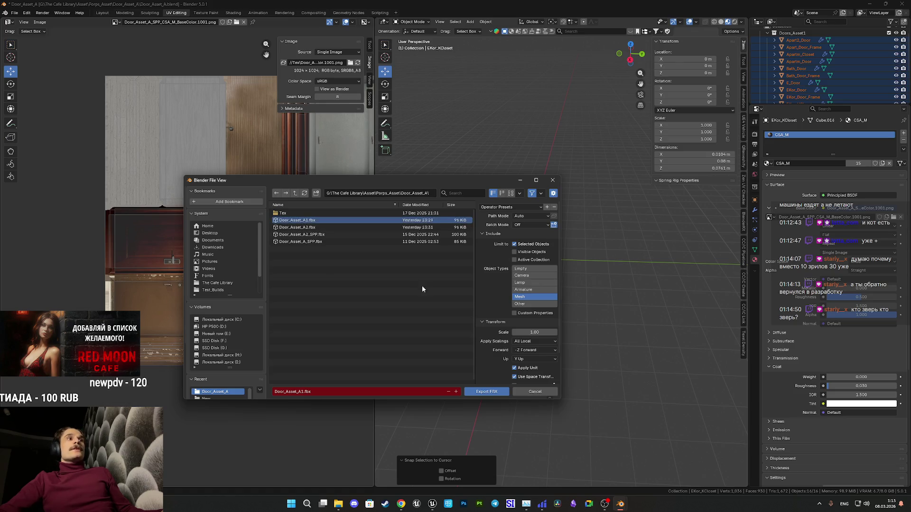
{"action": "left_click", "coordinate": [486, 392]}
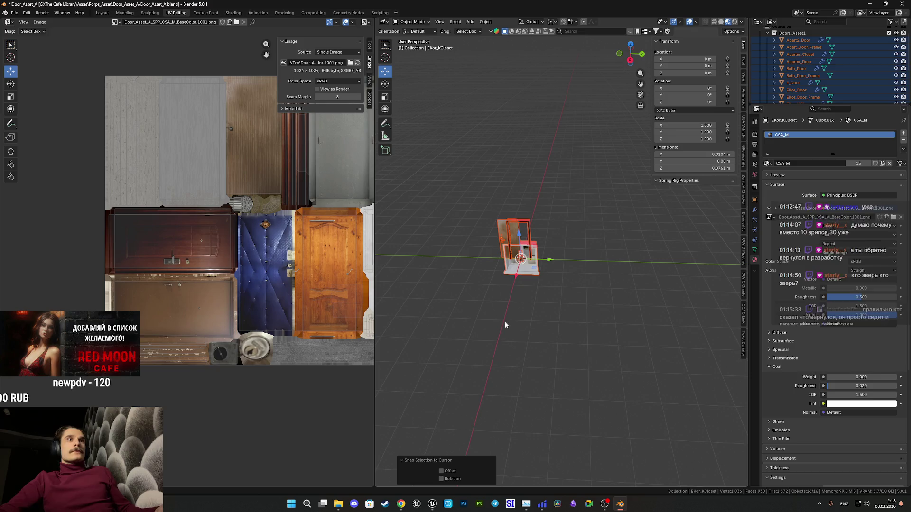
{"action": "key", "text": "ctrl+z"}
{"action": "key", "text": "ctrl+s"}
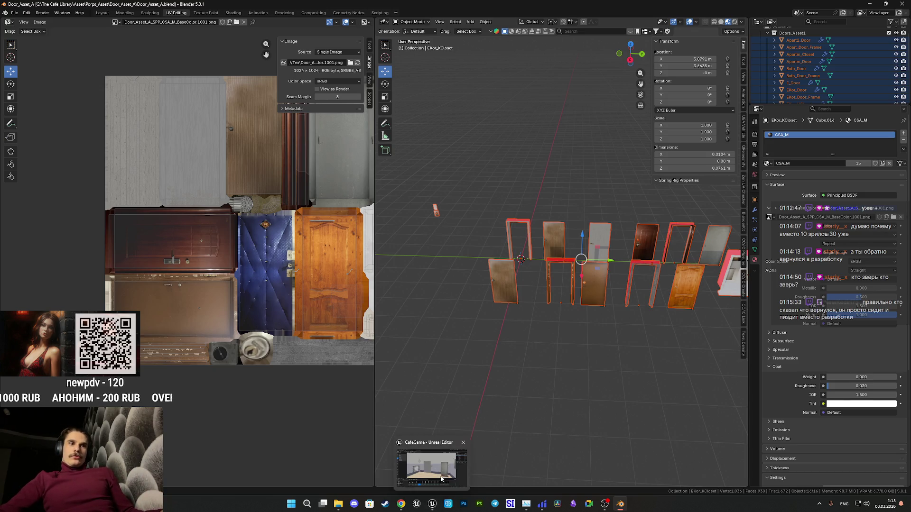
Locate the EKor_Door mesh asset and drop Door_Asset_A1.fbx into its Content Browser folder to reimport.
{"action": "left_click", "coordinate": [432, 503]}
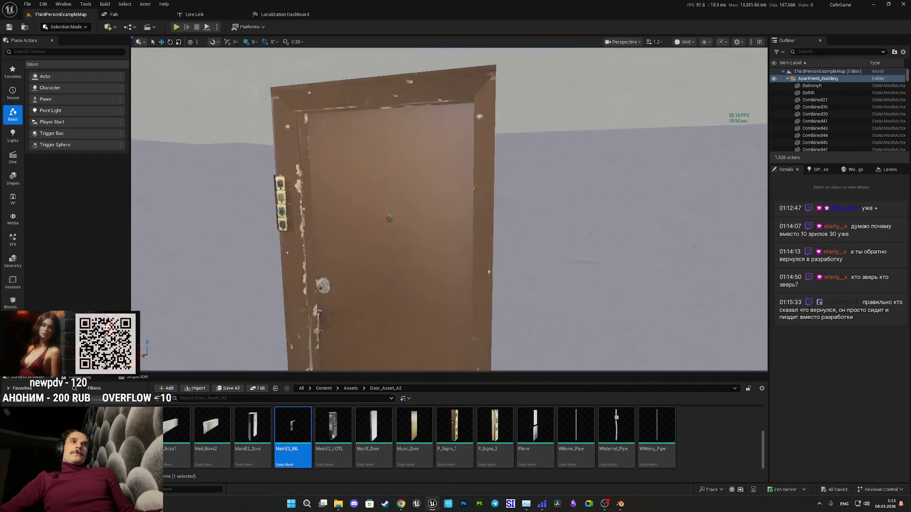
{"action": "left_click", "coordinate": [464, 301]}
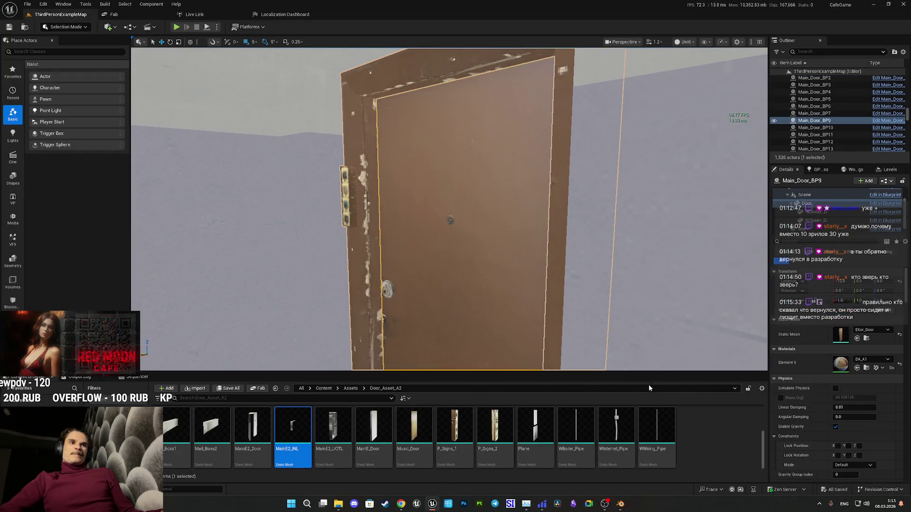
{"action": "left_click", "coordinate": [866, 339]}
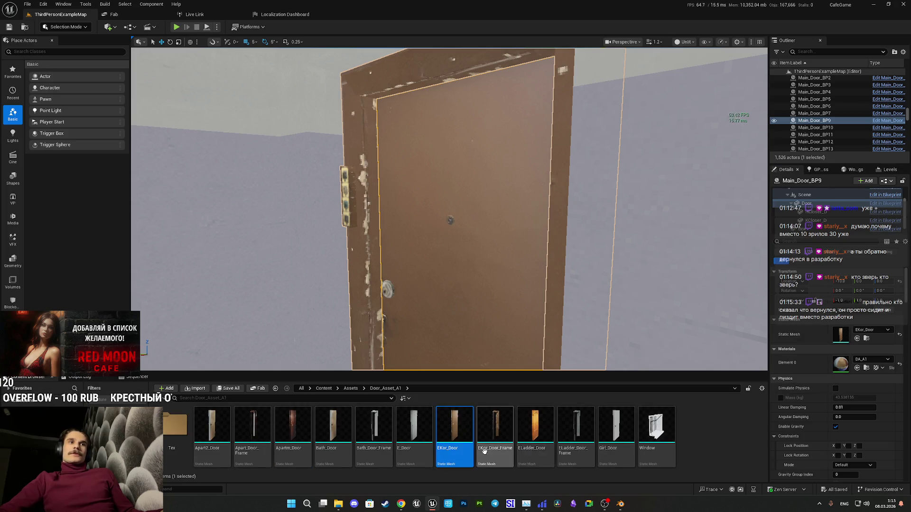
{"action": "left_click", "coordinate": [692, 436]}
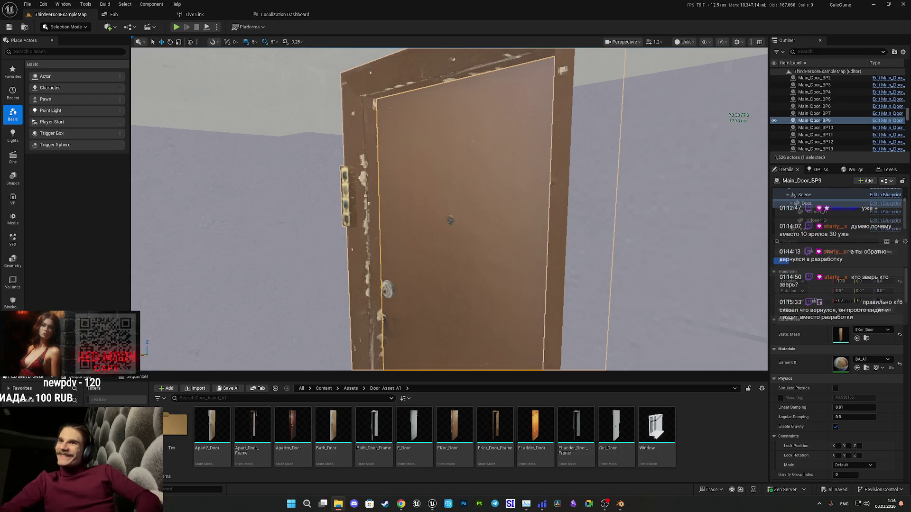
{"action": "left_click_drag", "start_coordinate": [705, 420], "coordinate": [704, 420]}
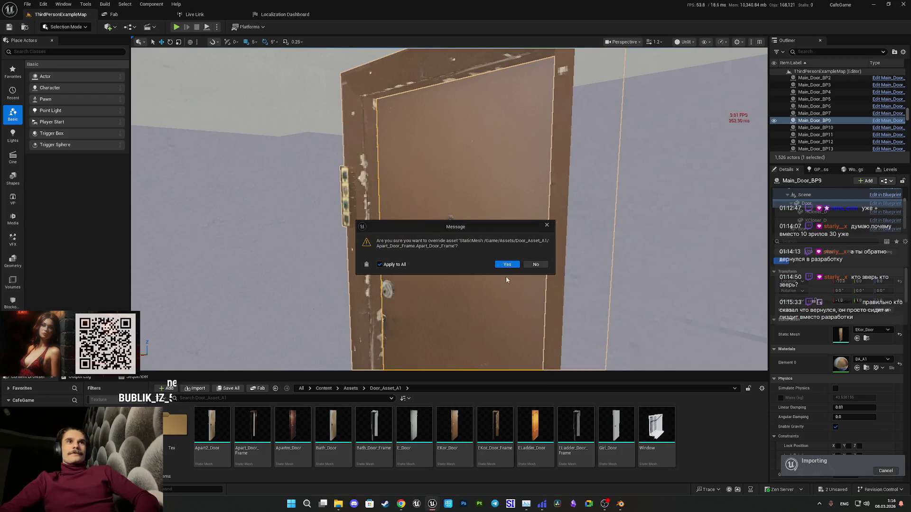
{"action": "left_click", "coordinate": [538, 264]}
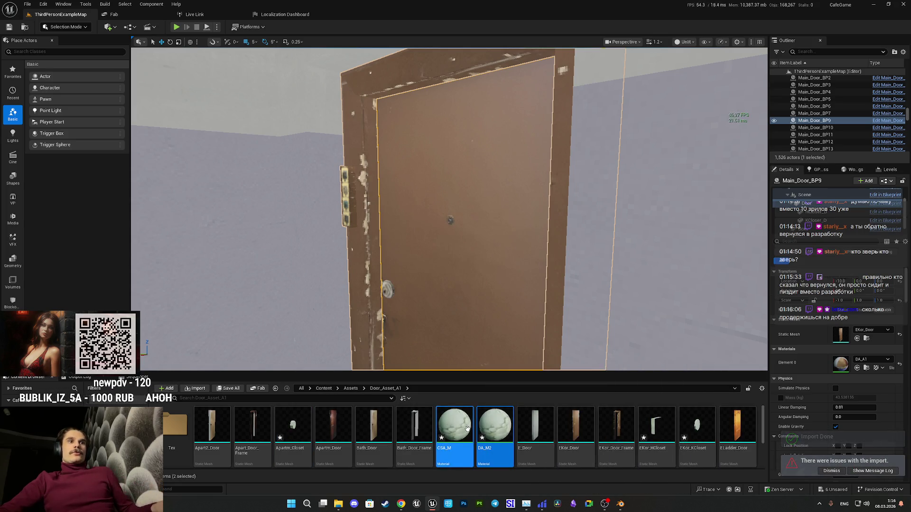
Delete the duplicate CSA_M and DA_M2 materials from the import folder.
{"action": "scroll", "coordinate": [522, 436], "scroll_direction": "down", "scroll_amount": 5}
{"action": "scroll", "coordinate": [525, 437], "scroll_direction": "up", "scroll_amount": 3}
{"action": "scroll", "coordinate": [512, 435], "scroll_direction": "down", "scroll_amount": 3}
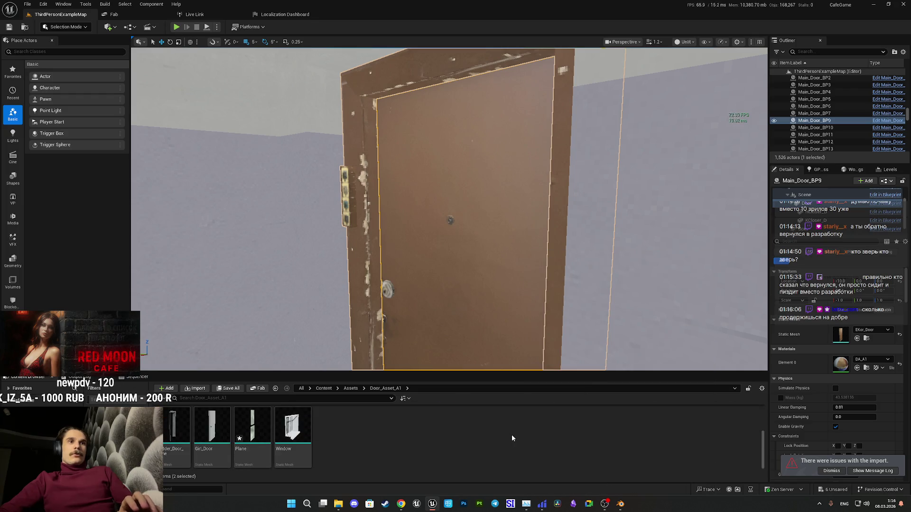
{"action": "scroll", "coordinate": [511, 434], "scroll_direction": "up", "scroll_amount": 3}
{"action": "scroll", "coordinate": [511, 433], "scroll_direction": "down", "scroll_amount": 3}
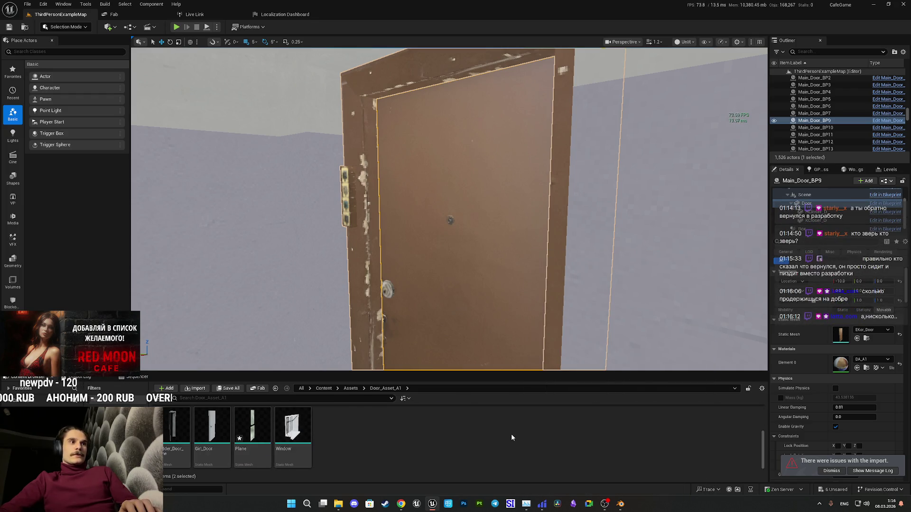
{"action": "scroll", "coordinate": [511, 433], "scroll_direction": "up", "scroll_amount": 4}
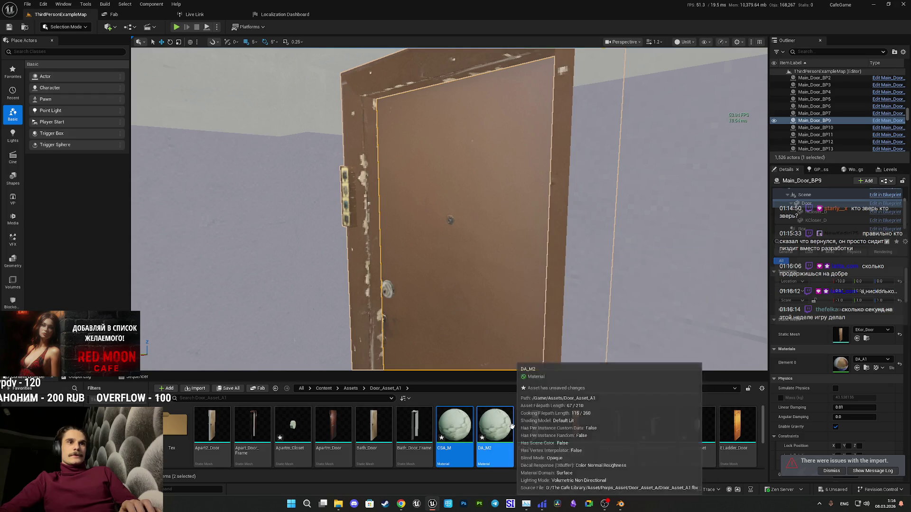
{"action": "key", "text": "Delete"}
{"action": "left_click", "coordinate": [425, 367]}
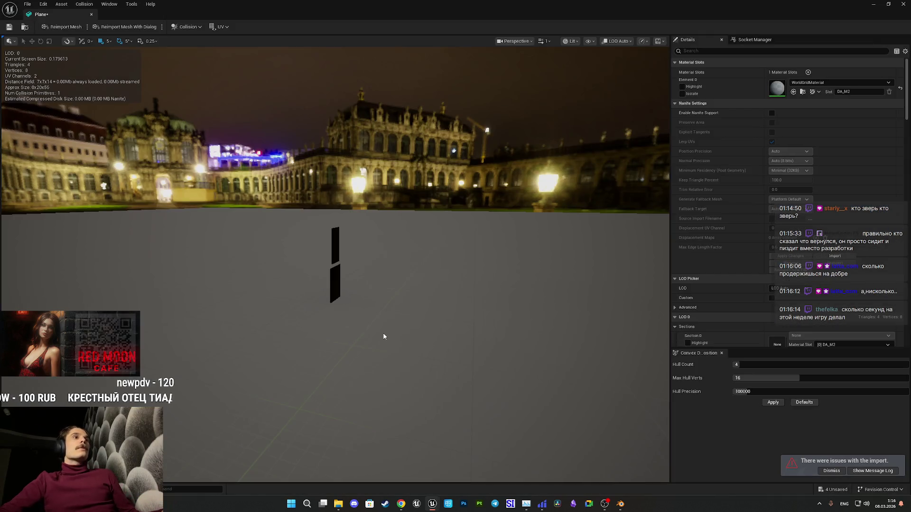
Delete the stray Plane mesh that came in with the import.
{"action": "left_click_drag", "start_coordinate": [368, 365], "coordinate": [367, 332]}
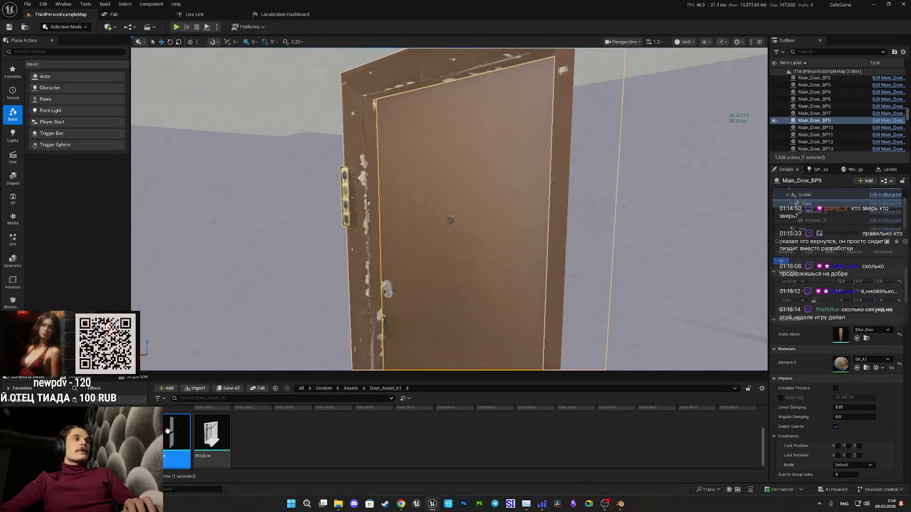
{"action": "key", "text": "Delete"}
{"action": "left_click", "coordinate": [428, 367]}
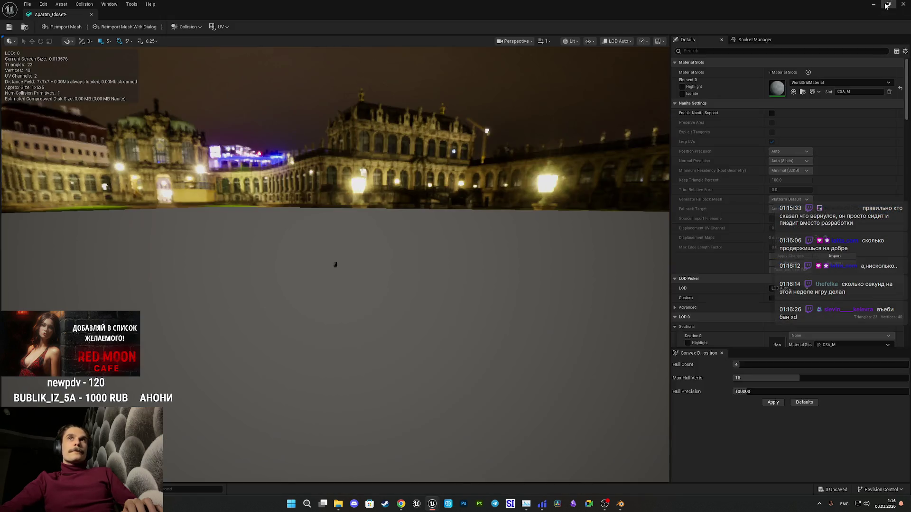
Open EKor_HCloset and EKor_KCloset and set their Element 0 material to DA_A1.
{"action": "left_click", "coordinate": [885, 6]}
{"action": "left_click", "coordinate": [576, 427]}
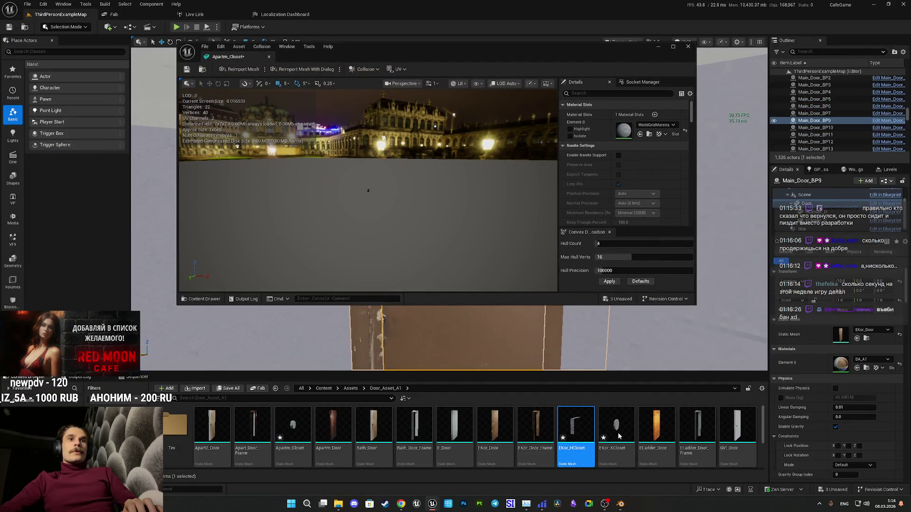
{"action": "double_click", "coordinate": [619, 436]}
{"action": "left_click", "coordinate": [167, 436]}
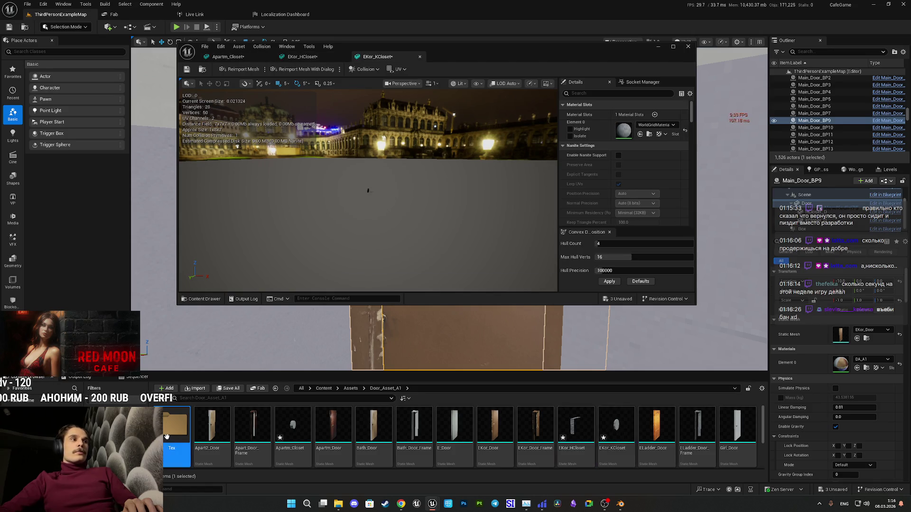
{"action": "double_click", "coordinate": [166, 436]}
{"action": "left_click", "coordinate": [640, 135]}
{"action": "left_click", "coordinate": [302, 56]}
{"action": "left_click", "coordinate": [640, 134]}
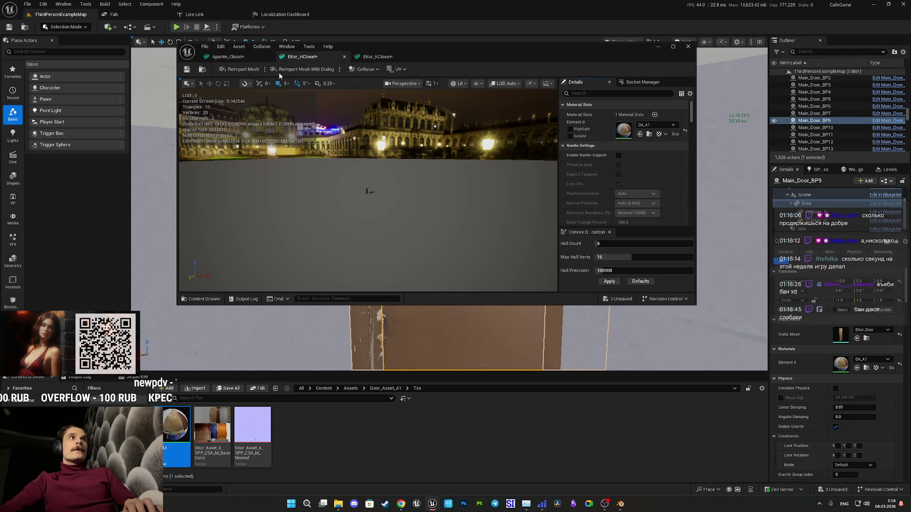
{"action": "left_click", "coordinate": [228, 57]}
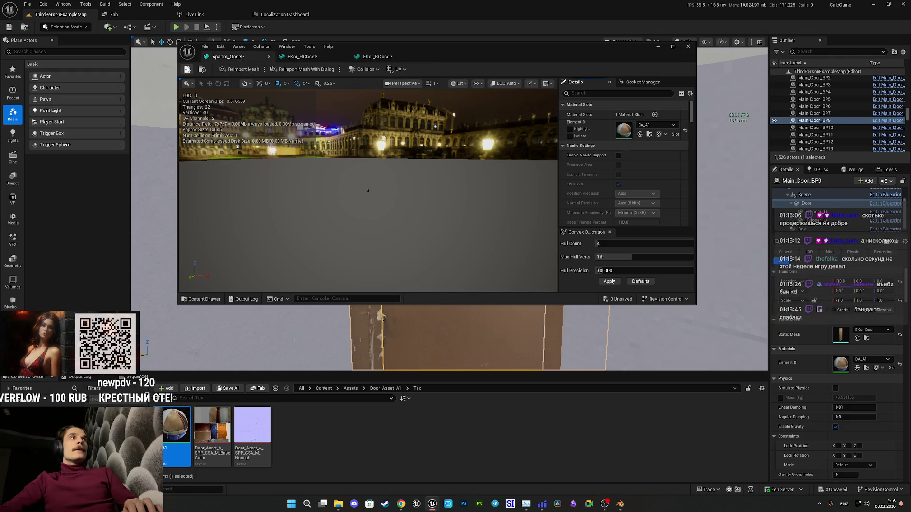
{"action": "left_click", "coordinate": [302, 56]}
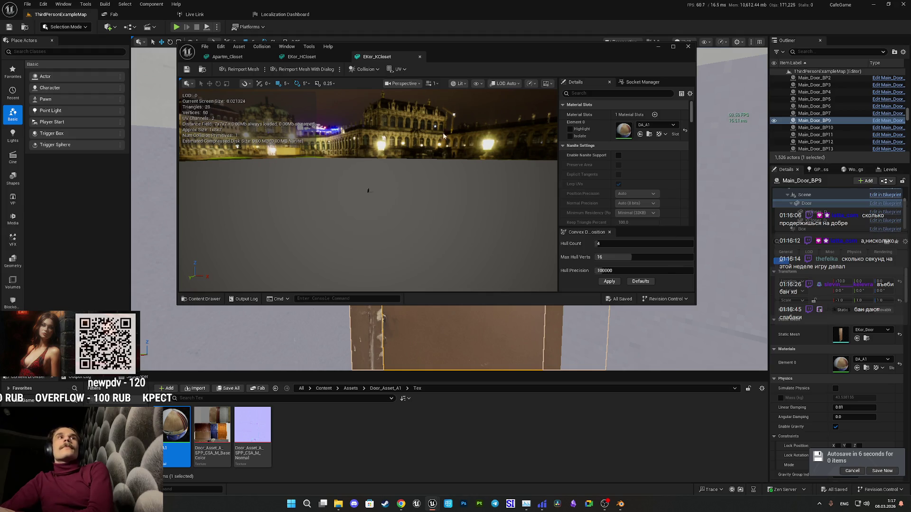
Save the edited closet meshes and close the Static Mesh editor.
{"action": "double_click", "coordinate": [458, 47]}
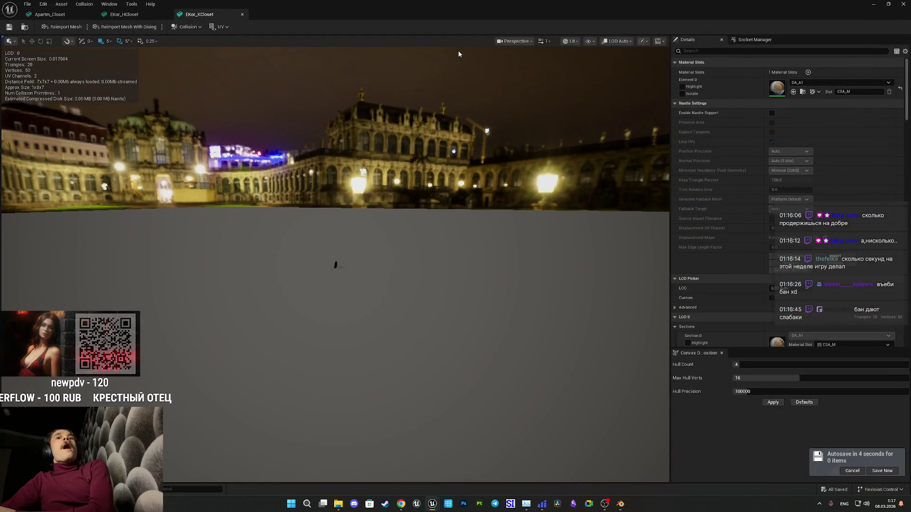
{"action": "double_click", "coordinate": [570, 10]}
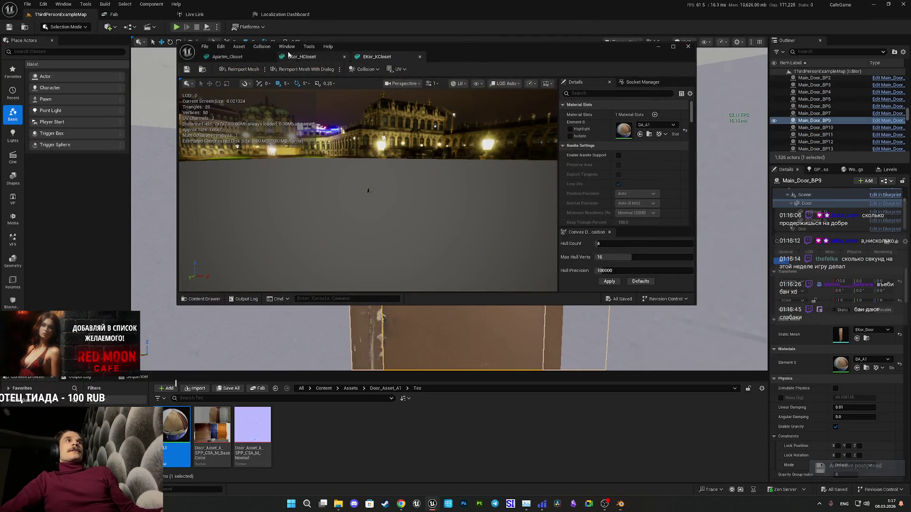
{"action": "left_click", "coordinate": [187, 69]}
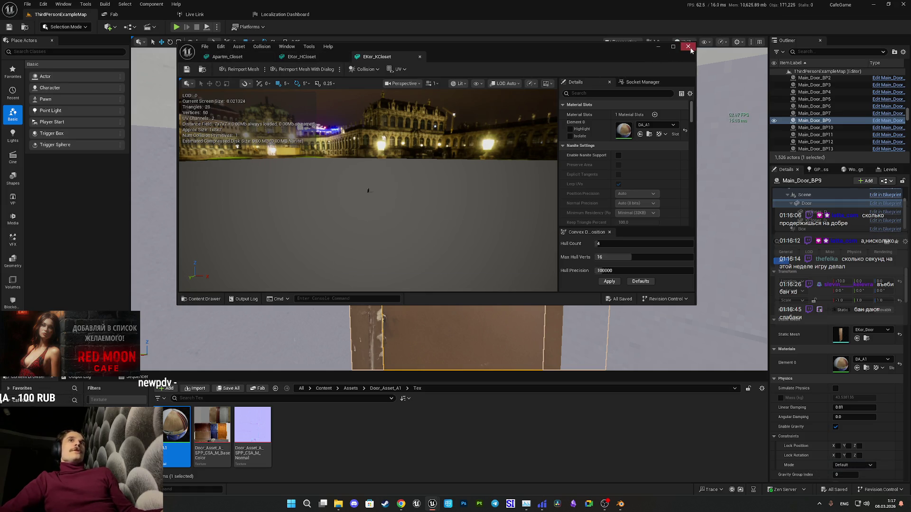
{"action": "left_click", "coordinate": [689, 47]}
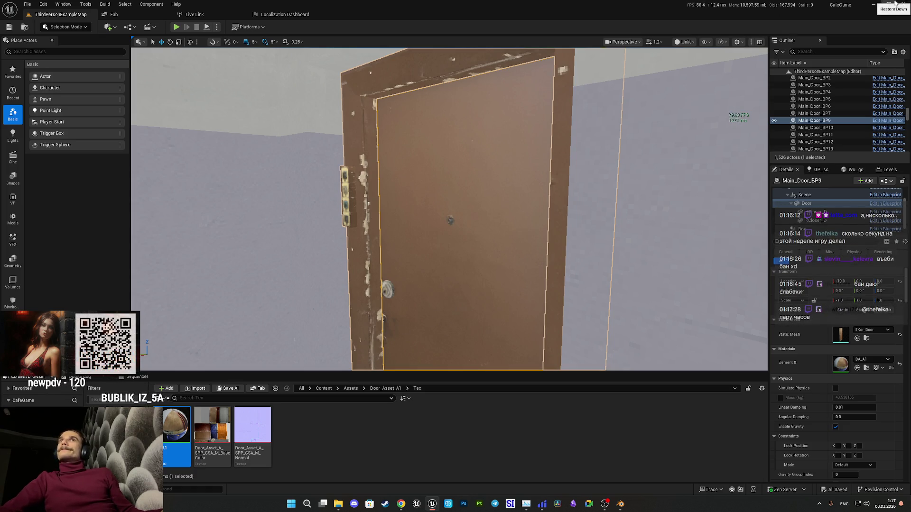
Close the Blender window and show the Twitch Stream Manager tab in Chrome.
{"action": "key", "text": "alt+Tab"}
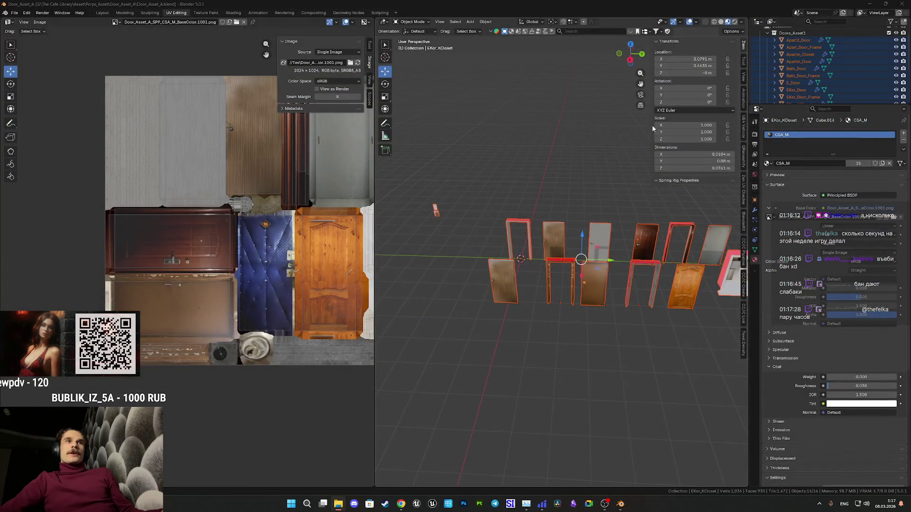
{"action": "left_click", "coordinate": [903, 3]}
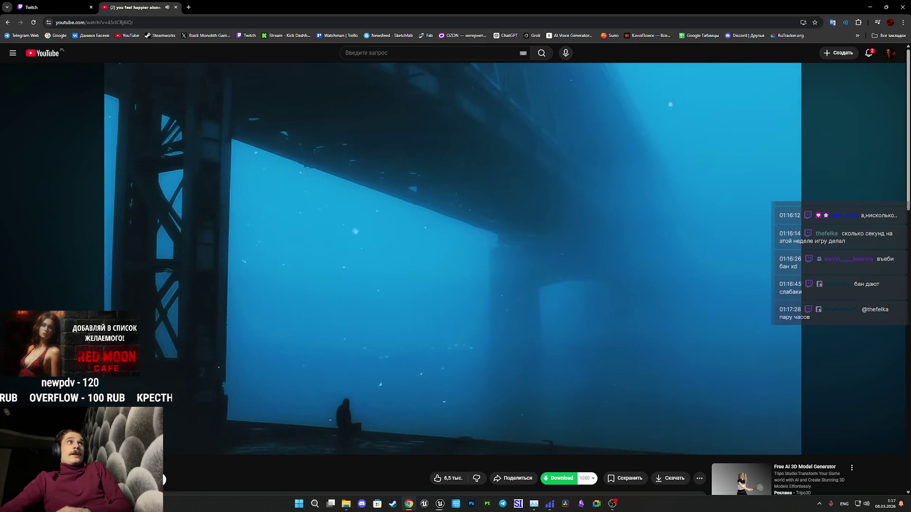
{"action": "left_click", "coordinate": [47, 7]}
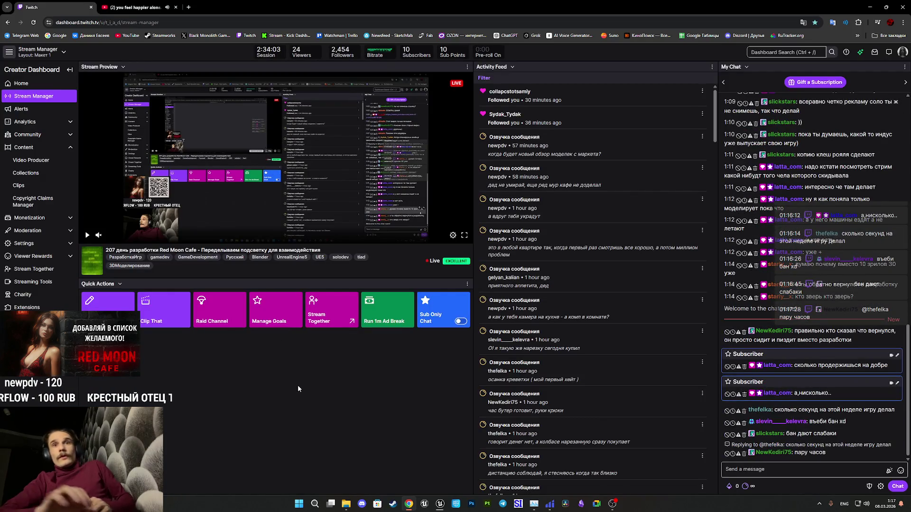
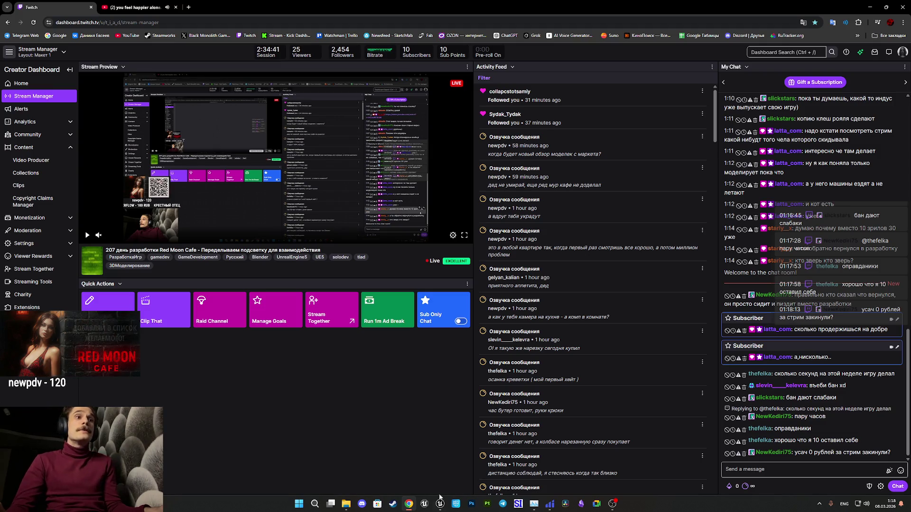
Bring the Unreal Editor window back in front of the Twitch Creator Dashboard.
{"action": "mouse_move", "coordinate": [439, 502]}
{"action": "left_click", "coordinate": [476, 463]}
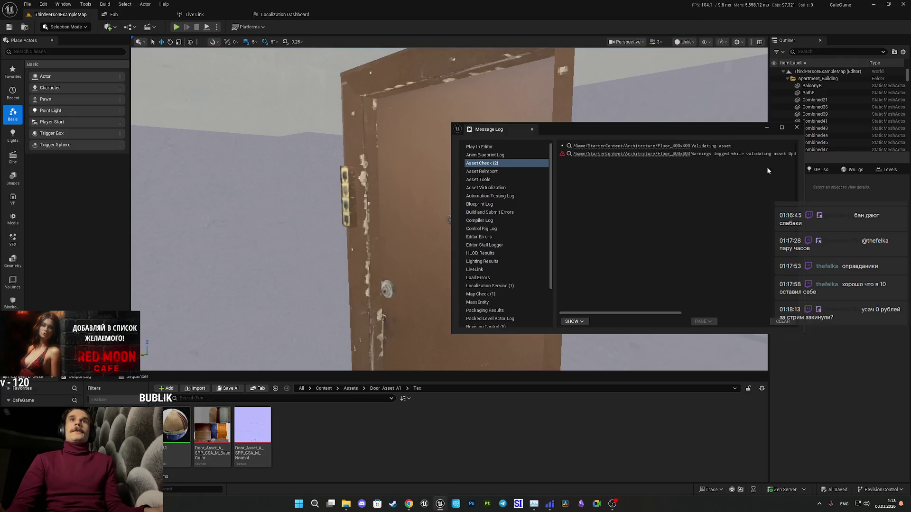
Close the message log and inspect the Apartm_Closet mesh's simple collision in Door_Asset_A1.
{"action": "left_click", "coordinate": [795, 130]}
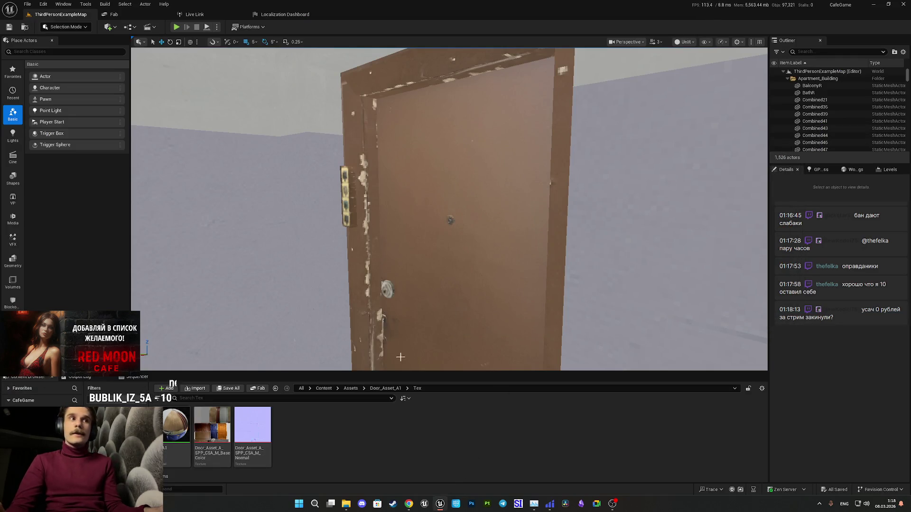
{"action": "left_click", "coordinate": [387, 389]}
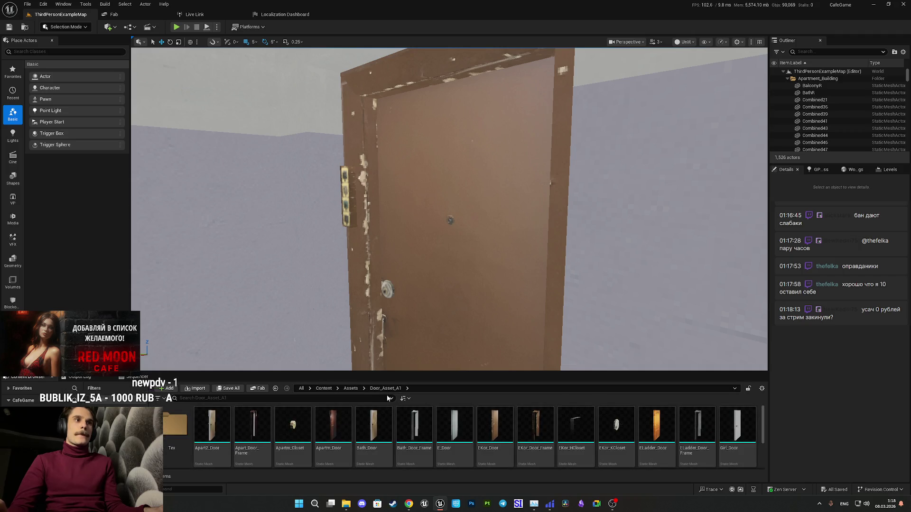
{"action": "left_click", "coordinate": [302, 436]}
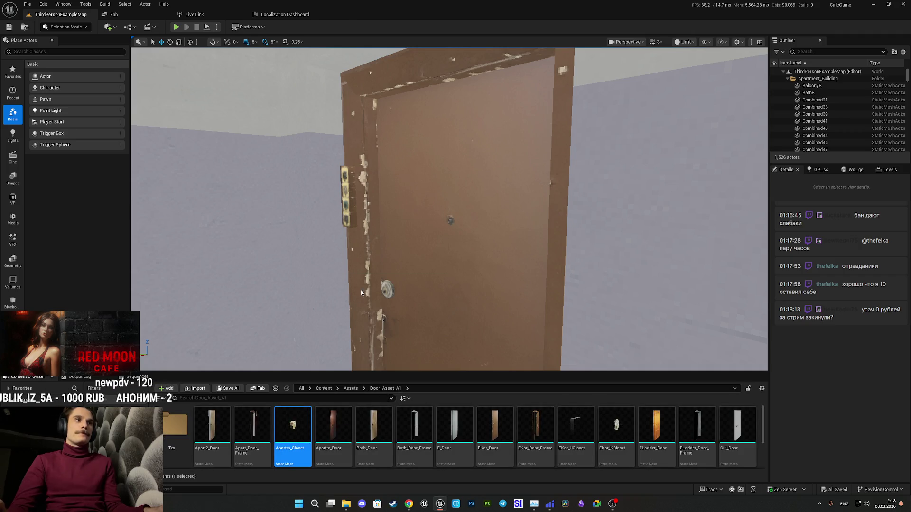
{"action": "double_click", "coordinate": [405, 49]}
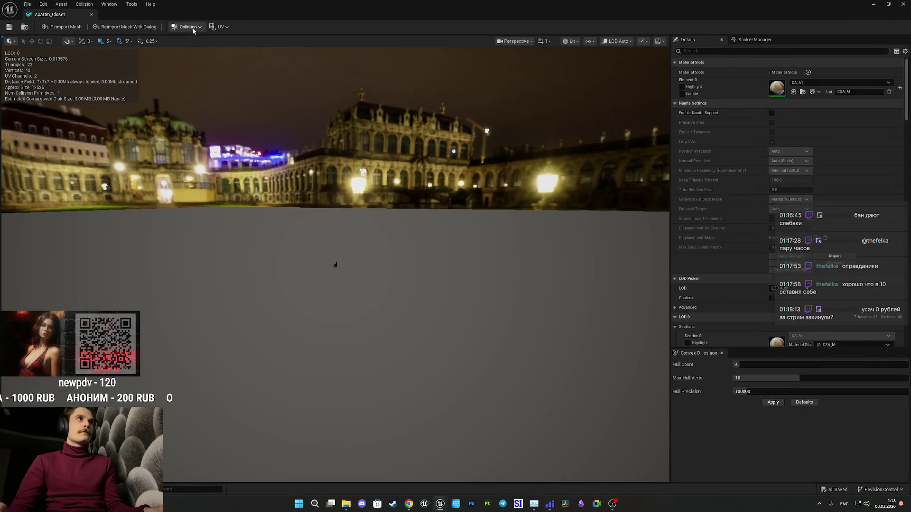
{"action": "left_click", "coordinate": [572, 41]}
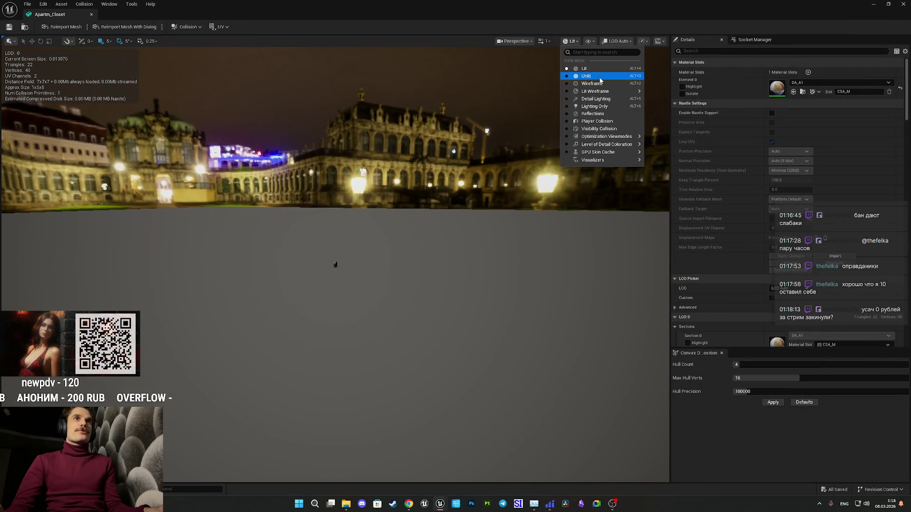
{"action": "left_click", "coordinate": [589, 42]}
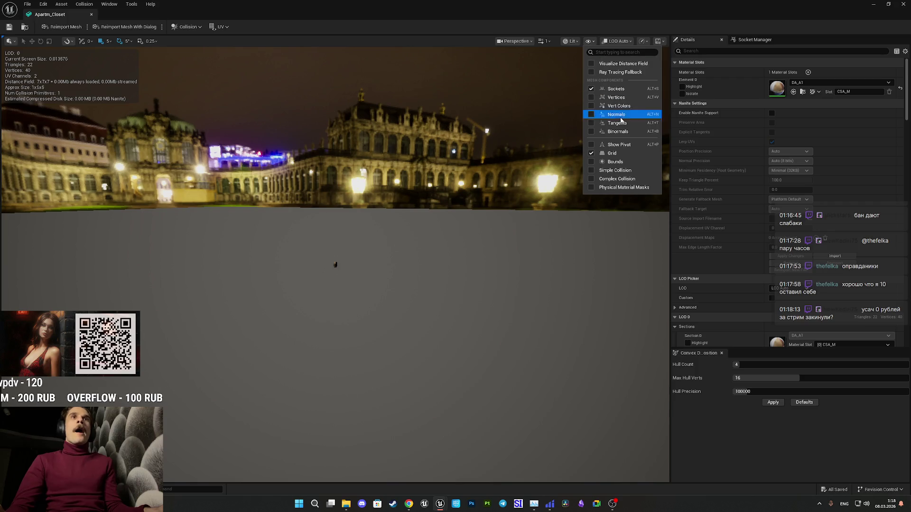
{"action": "left_click", "coordinate": [615, 170]}
{"action": "left_click_drag", "start_coordinate": [384, 261], "coordinate": [364, 253]}
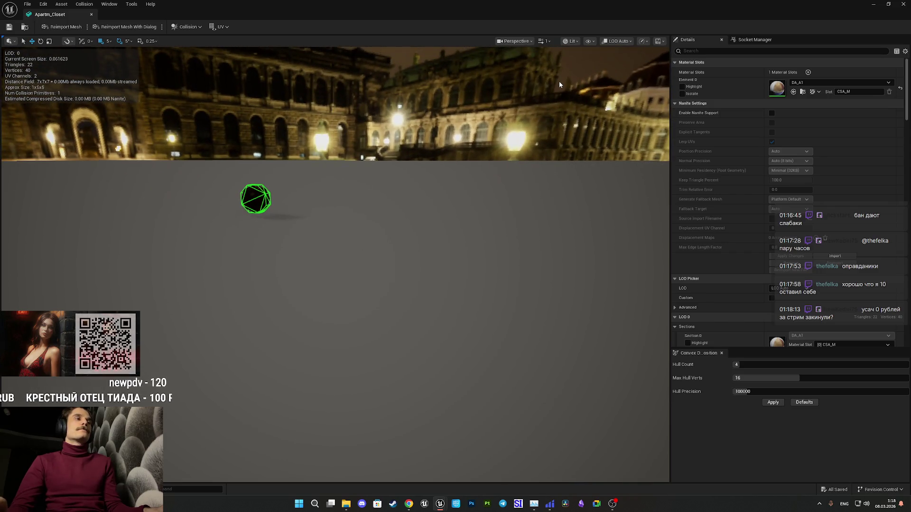
{"action": "left_click", "coordinate": [904, 4]}
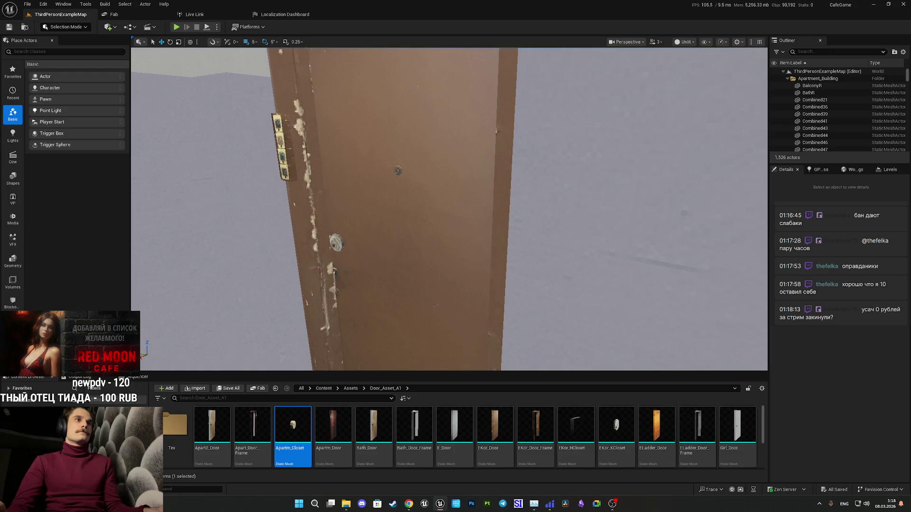
Reimport the EKor_Door mesh used by door Main_Door_BP9 from its source file.
{"action": "left_click", "coordinate": [400, 266]}
{"action": "left_click", "coordinate": [401, 265]}
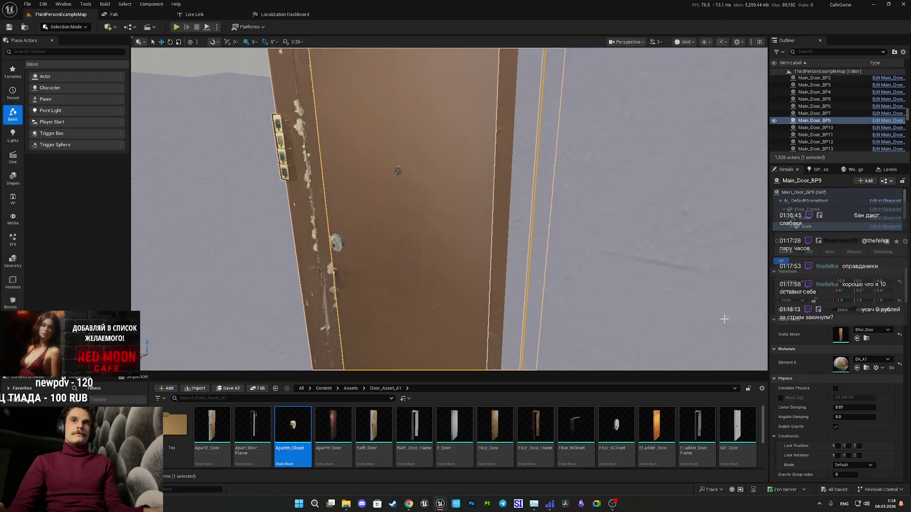
{"action": "left_click", "coordinate": [867, 339]}
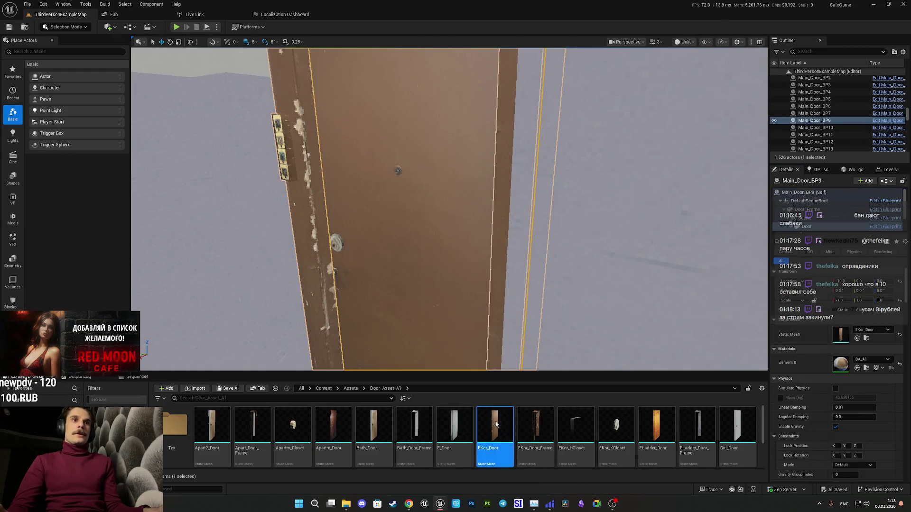
{"action": "double_click", "coordinate": [496, 424]}
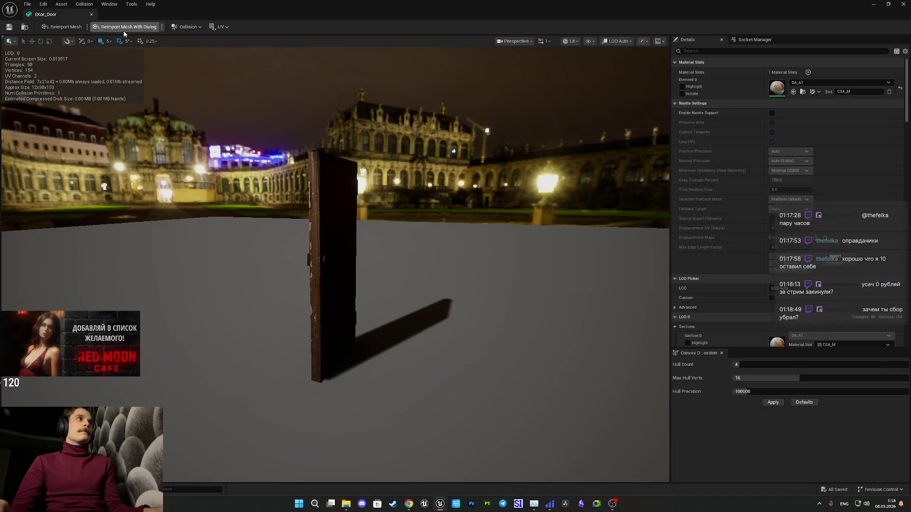
{"action": "left_click", "coordinate": [65, 27]}
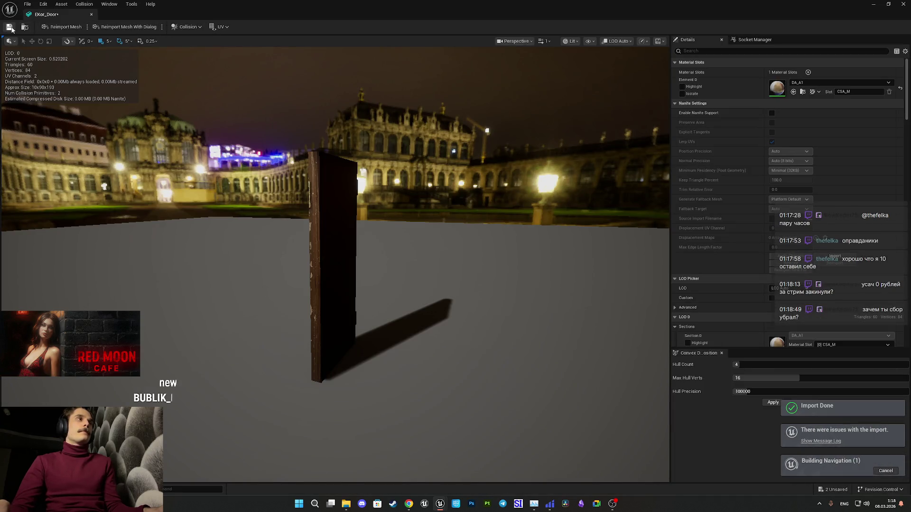
{"action": "key", "text": "alt+Tab"}
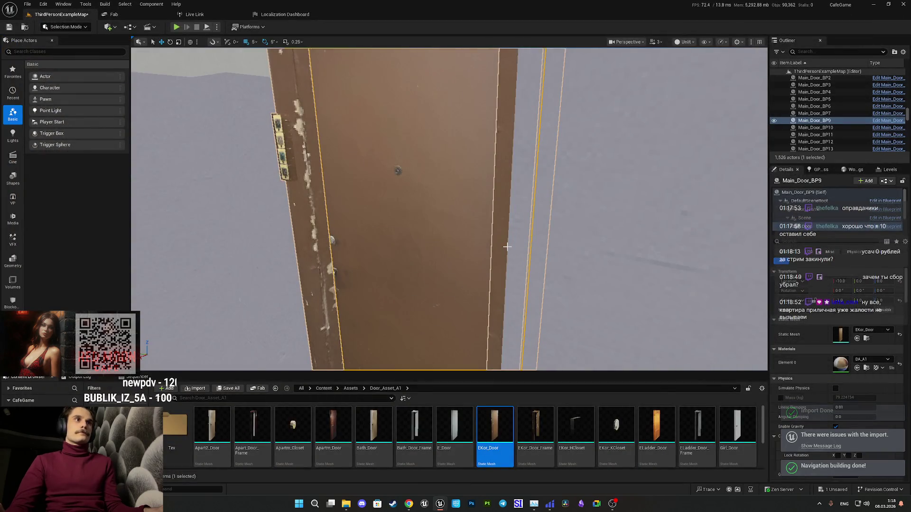
Select the brown door Main_Door_BP42 by the green wall and open its Apartm_Door mesh.
{"action": "left_click_drag", "start_coordinate": [524, 317], "coordinate": [520, 361]}
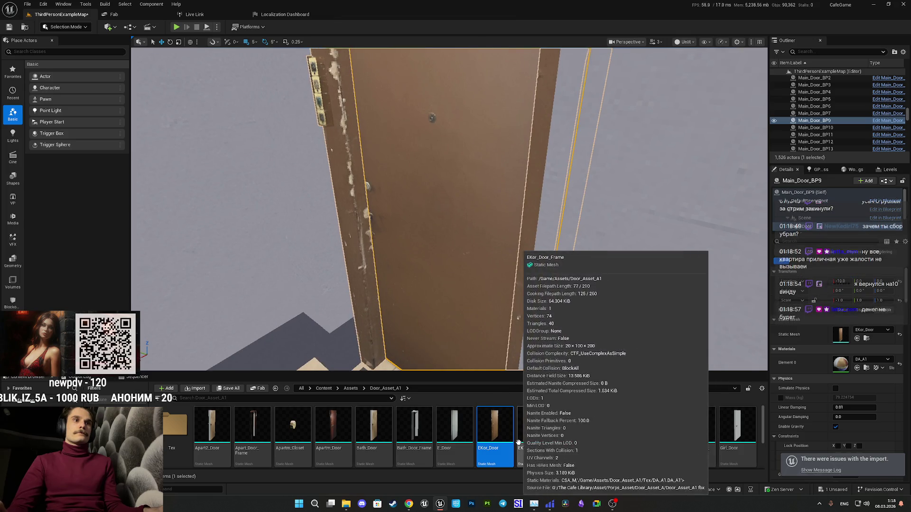
{"action": "scroll", "coordinate": [449, 209], "scroll_direction": "down", "scroll_amount": 2}
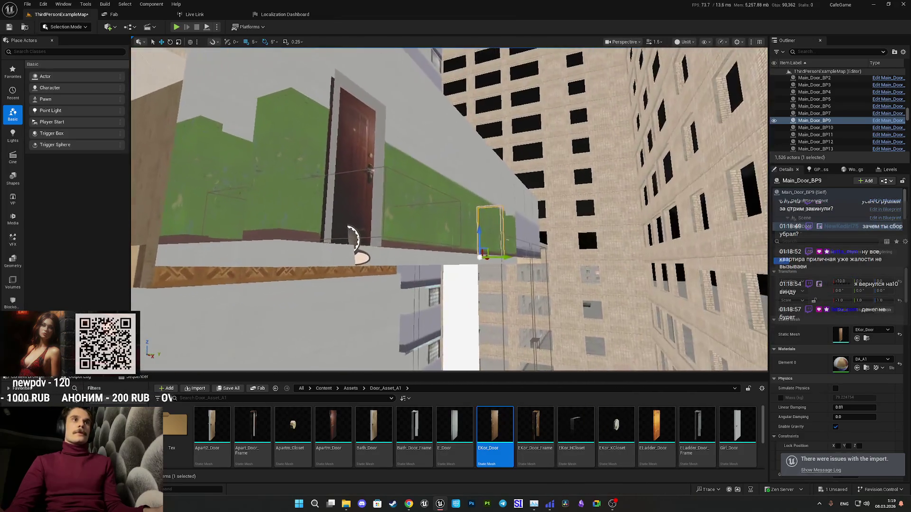
{"action": "left_click_drag", "start_coordinate": [470, 288], "coordinate": [470, 288]}
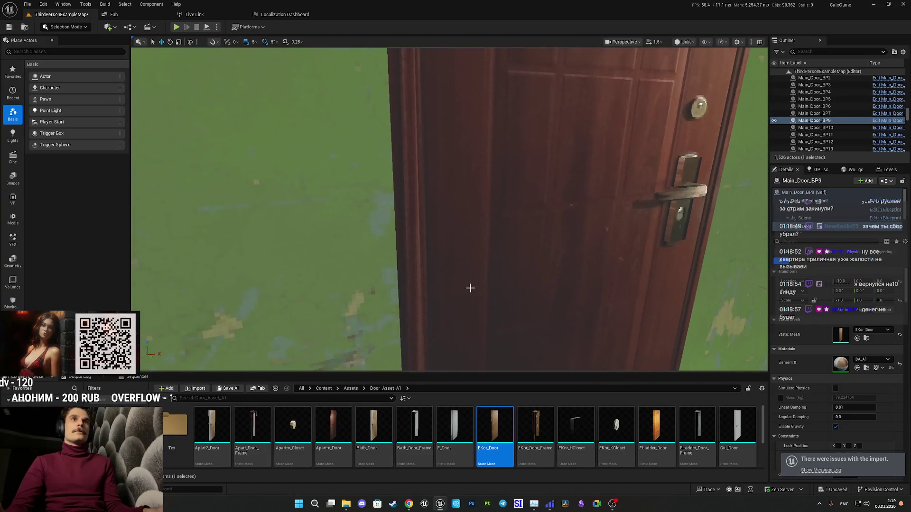
{"action": "left_click", "coordinate": [536, 262]}
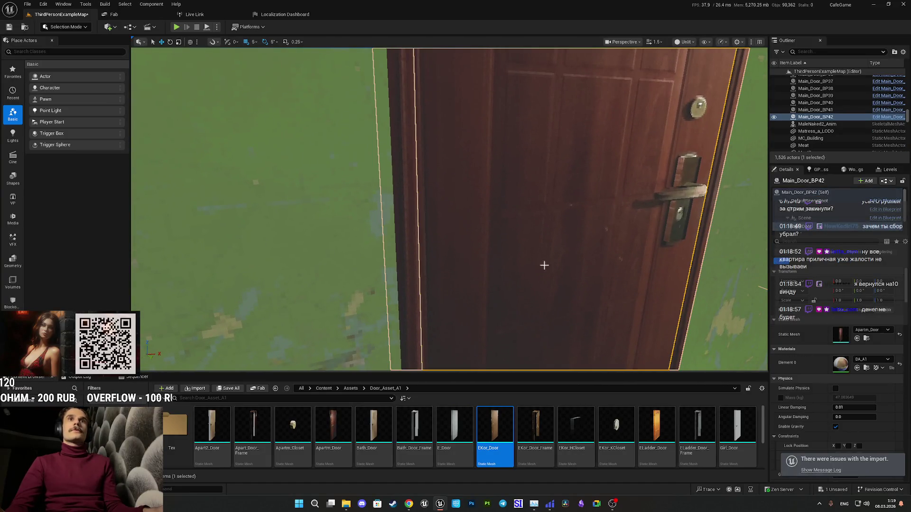
{"action": "left_click", "coordinate": [866, 338]}
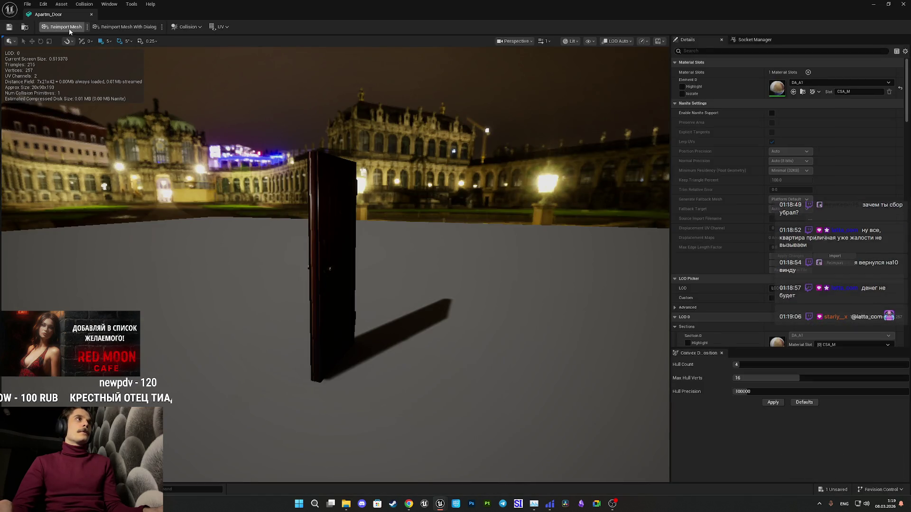
Reimport Apartm_Door and delete one of its two collision hulls.
{"action": "left_click", "coordinate": [66, 29]}
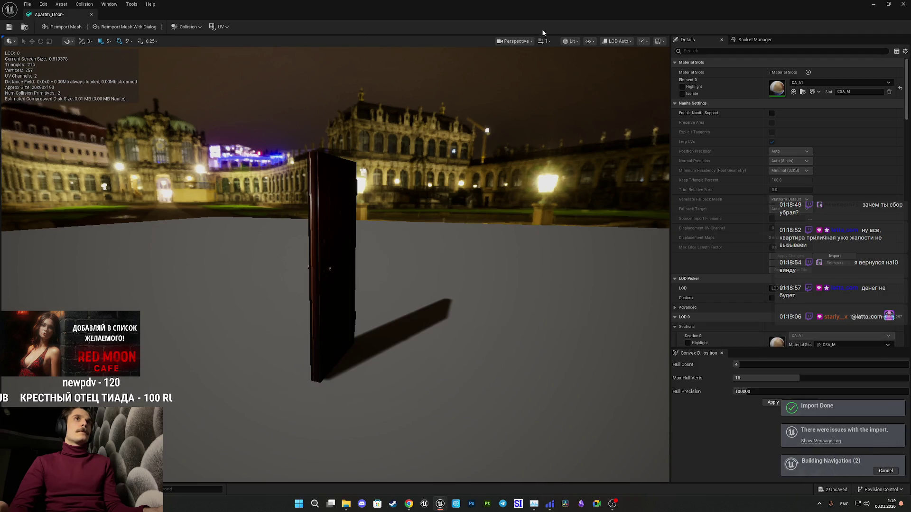
{"action": "left_click", "coordinate": [590, 41]}
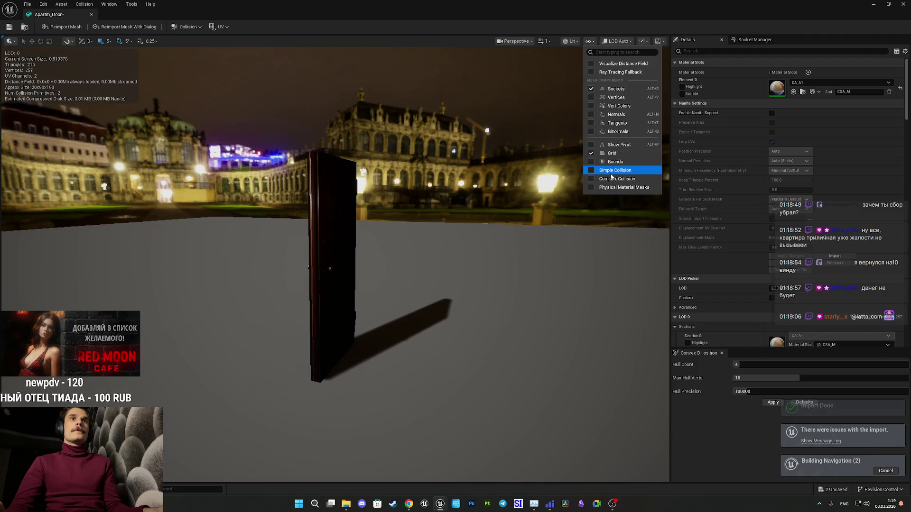
{"action": "left_click", "coordinate": [603, 171]}
{"action": "left_click_drag", "start_coordinate": [450, 191], "coordinate": [361, 194]}
{"action": "key", "text": "f"}
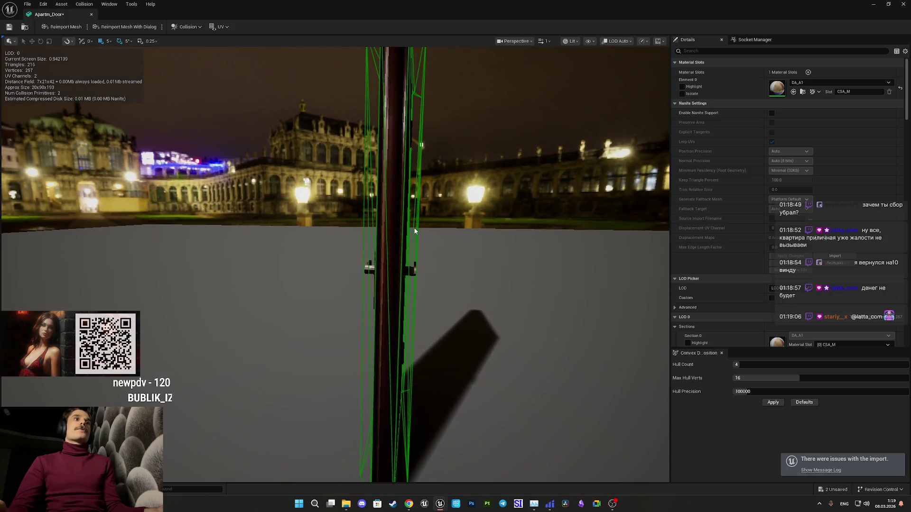
{"action": "left_click", "coordinate": [416, 228]}
{"action": "key", "text": "Delete"}
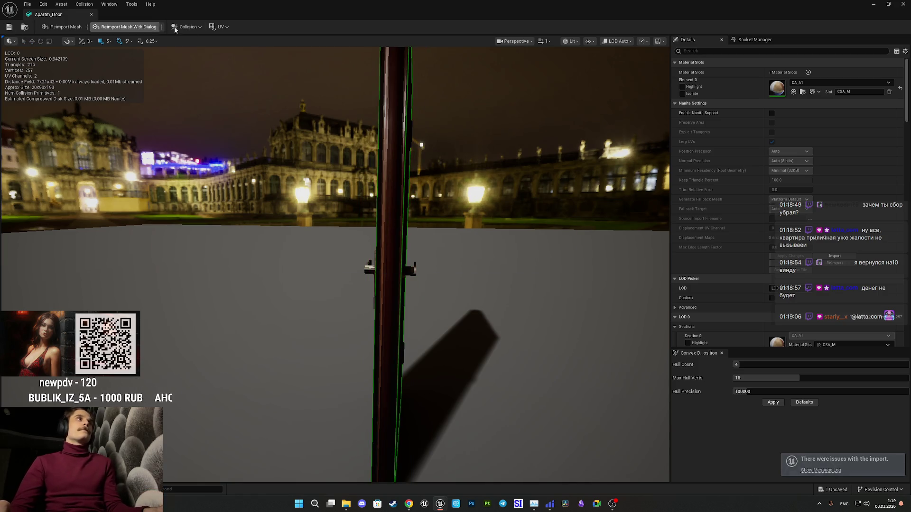
{"action": "key", "text": "alt+Tab"}
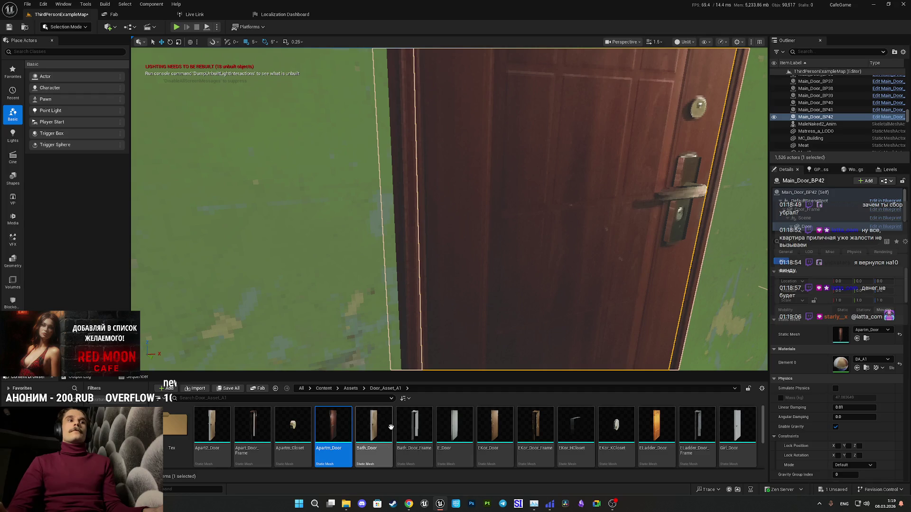
Delete the extra collision hull on EKor_Door and close its mesh editor.
{"action": "double_click", "coordinate": [491, 424]}
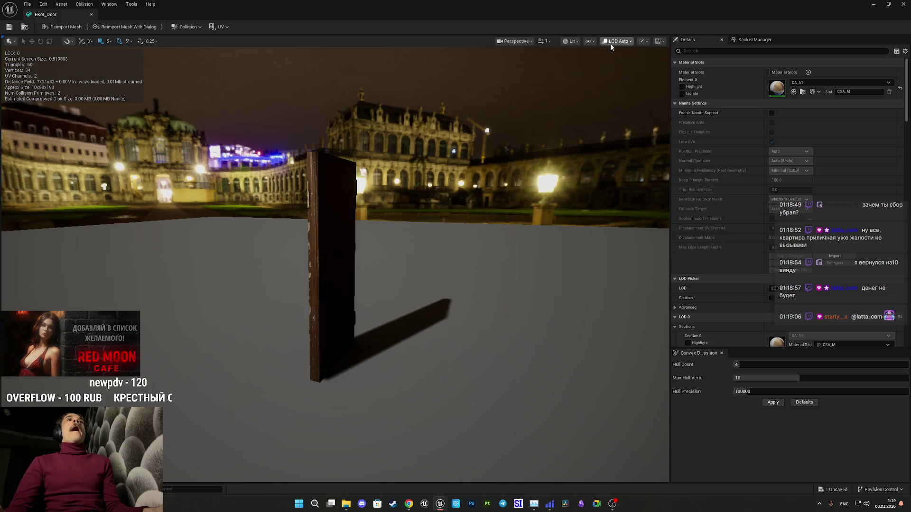
{"action": "left_click", "coordinate": [590, 42]}
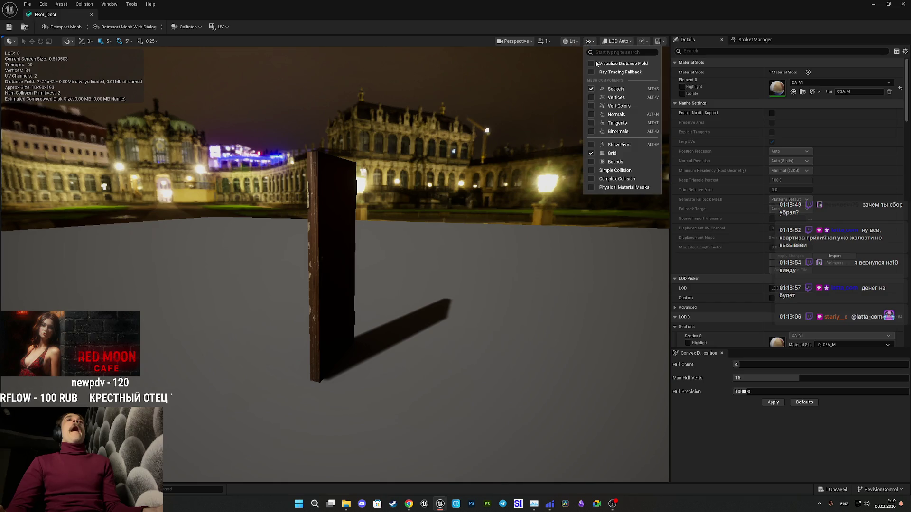
{"action": "left_click", "coordinate": [615, 170]}
{"action": "mouse_move", "coordinate": [427, 238]}
{"action": "left_mouse_down"}
{"action": "mouse_move", "coordinate": [389, 228]}
{"action": "mouse_move", "coordinate": [439, 242]}
{"action": "left_mouse_up"}
{"action": "left_click", "coordinate": [433, 246]}
{"action": "key", "text": "Delete"}
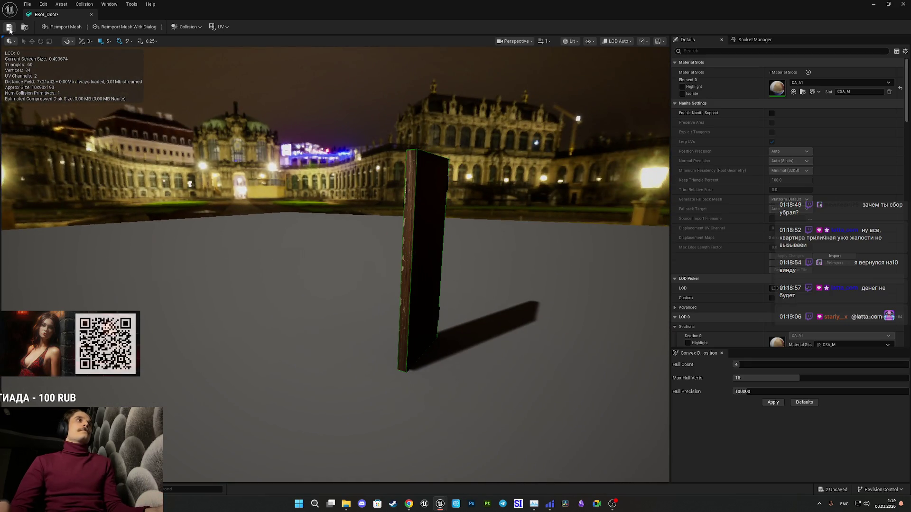
{"action": "left_click", "coordinate": [903, 4]}
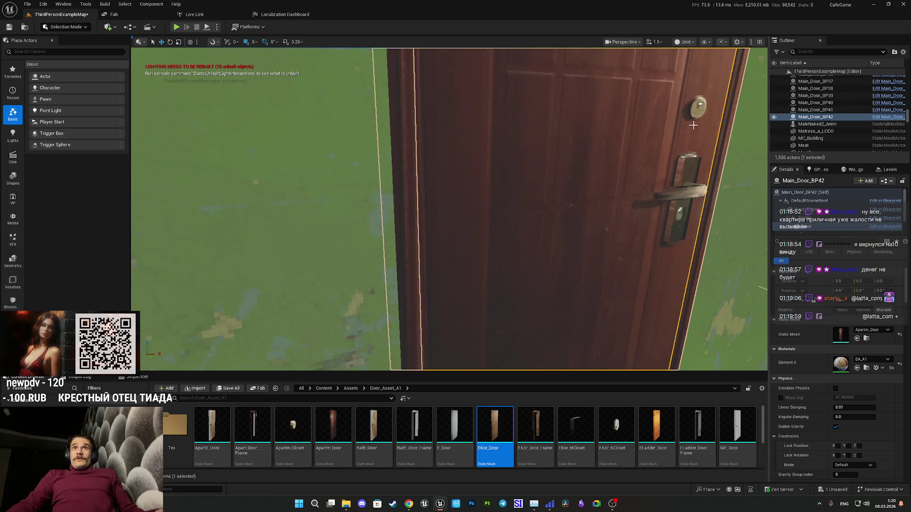
Select Main_Door_BP9 and frame it, moving the view through into the green corridor.
{"action": "scroll", "coordinate": [698, 124], "scroll_direction": "down", "scroll_amount": 10}
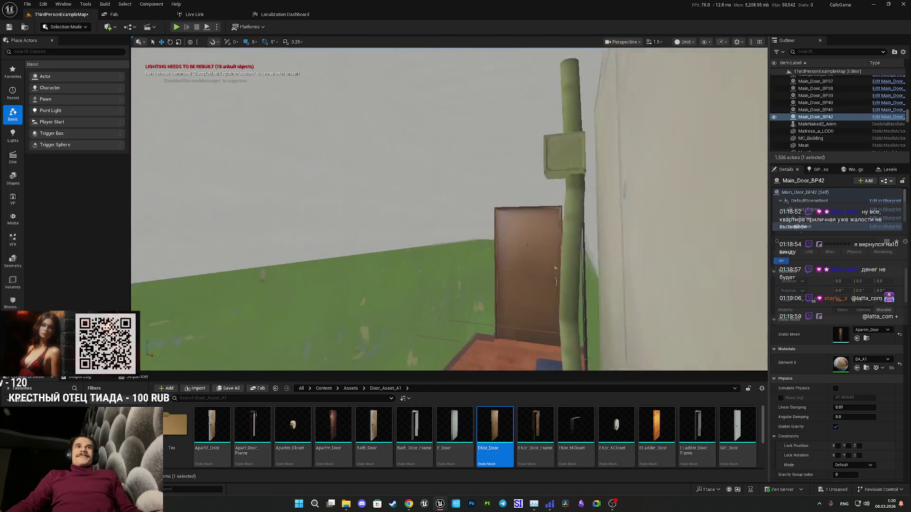
{"action": "scroll", "coordinate": [450, 209], "scroll_direction": "up", "scroll_amount": 10}
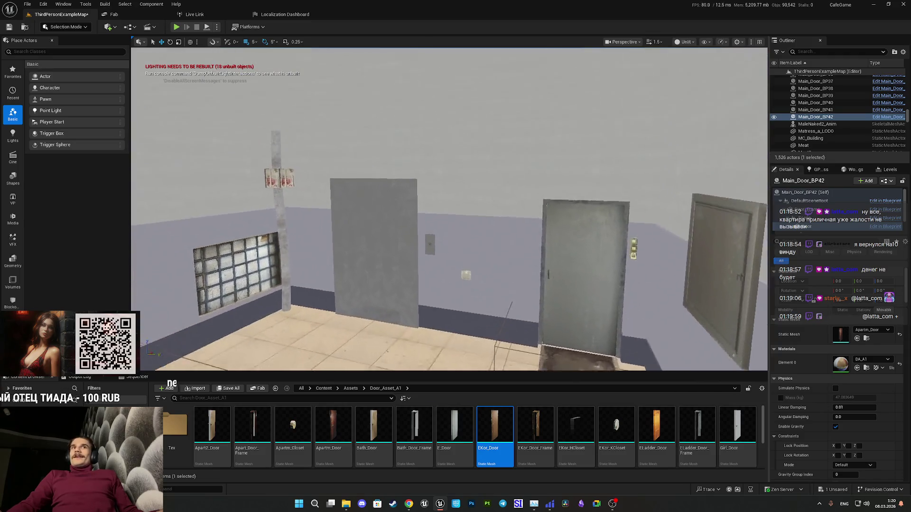
{"action": "scroll", "coordinate": [449, 208], "scroll_direction": "up", "scroll_amount": 10}
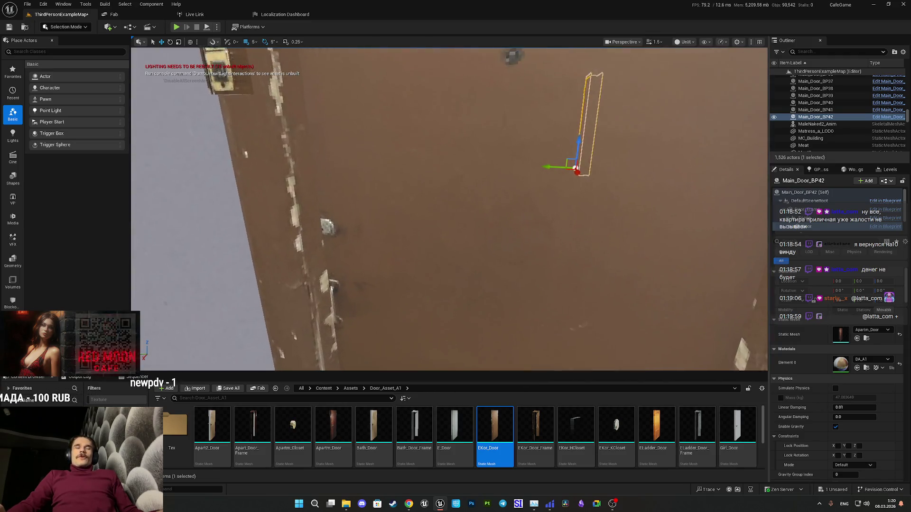
{"action": "scroll", "coordinate": [450, 208], "scroll_direction": "down", "scroll_amount": 10}
{"action": "scroll", "coordinate": [450, 208], "scroll_direction": "up", "scroll_amount": 10}
{"action": "scroll", "coordinate": [449, 209], "scroll_direction": "down", "scroll_amount": 2}
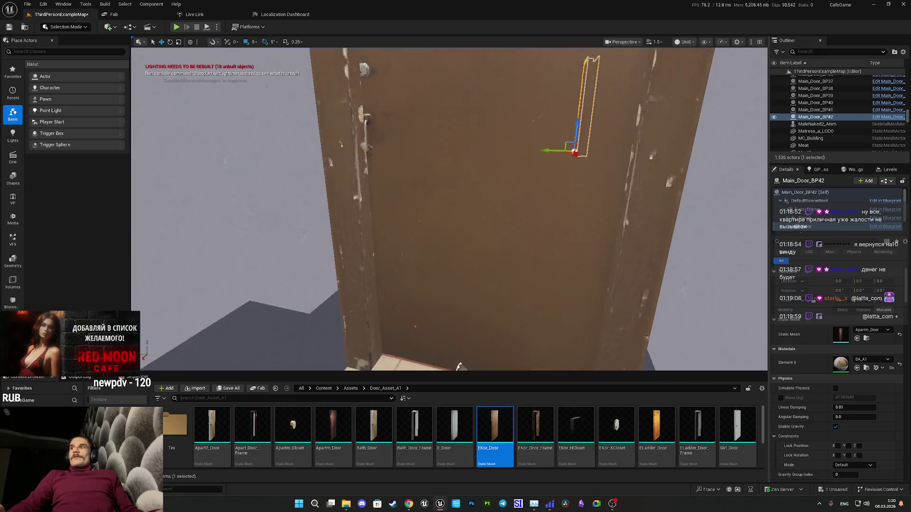
{"action": "scroll", "coordinate": [460, 363], "scroll_direction": "down", "scroll_amount": 3}
{"action": "scroll", "coordinate": [459, 363], "scroll_direction": "up", "scroll_amount": 5}
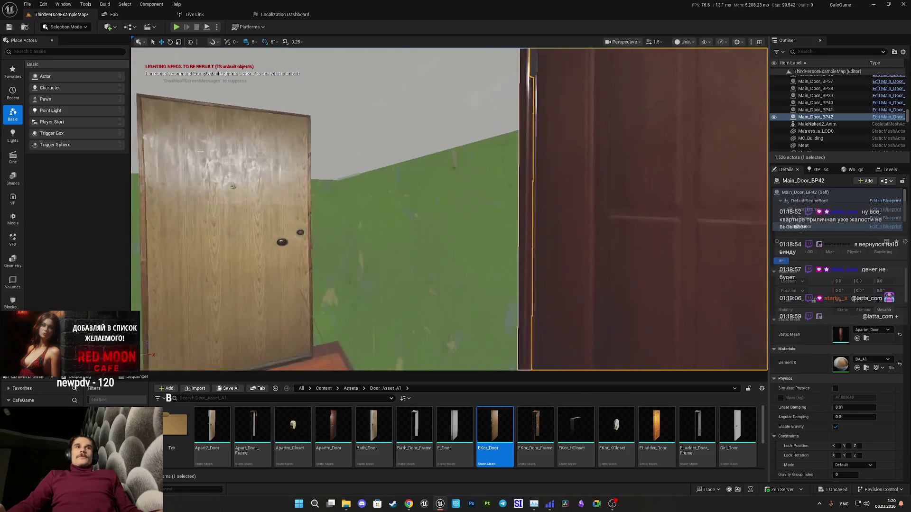
{"action": "scroll", "coordinate": [449, 208], "scroll_direction": "down", "scroll_amount": 10}
{"action": "scroll", "coordinate": [450, 208], "scroll_direction": "up", "scroll_amount": 10}
{"action": "scroll", "coordinate": [449, 209], "scroll_direction": "down", "scroll_amount": 2}
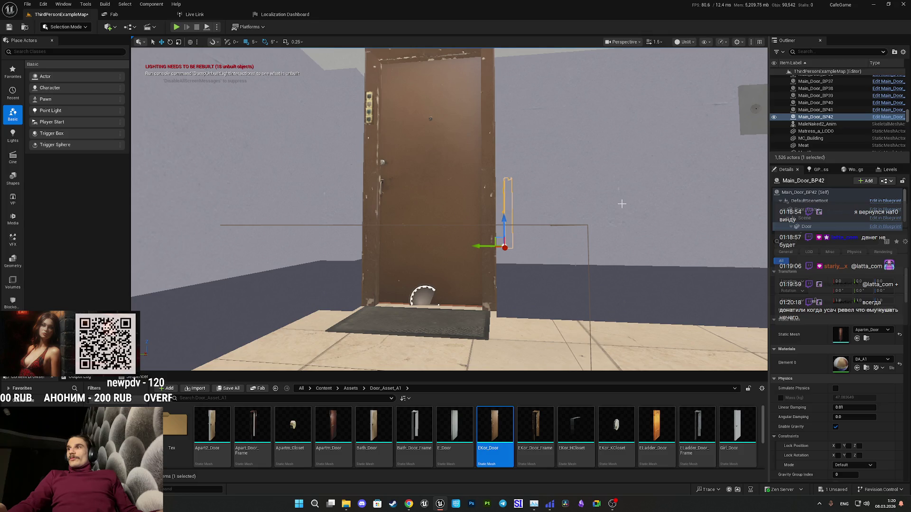
{"action": "left_click", "coordinate": [631, 216]}
{"action": "key", "text": "f"}
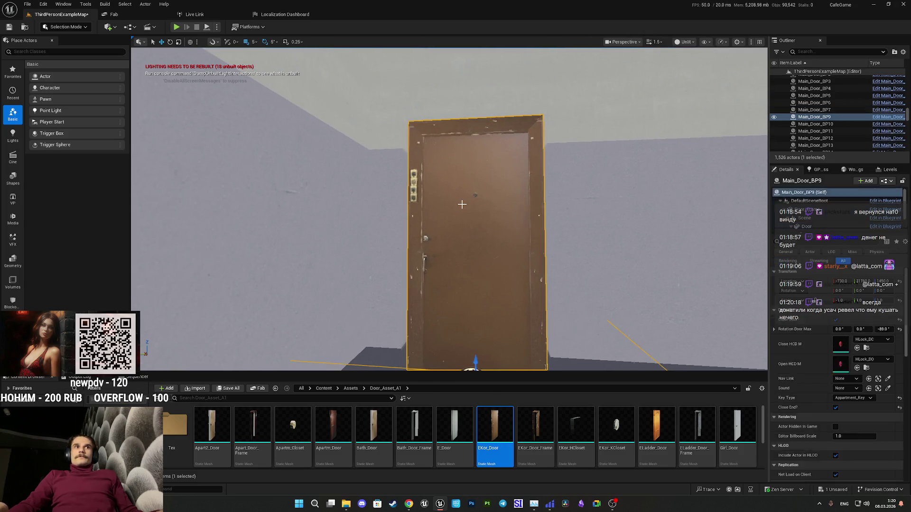
{"action": "left_click_drag", "start_coordinate": [533, 212], "coordinate": [429, 327]}
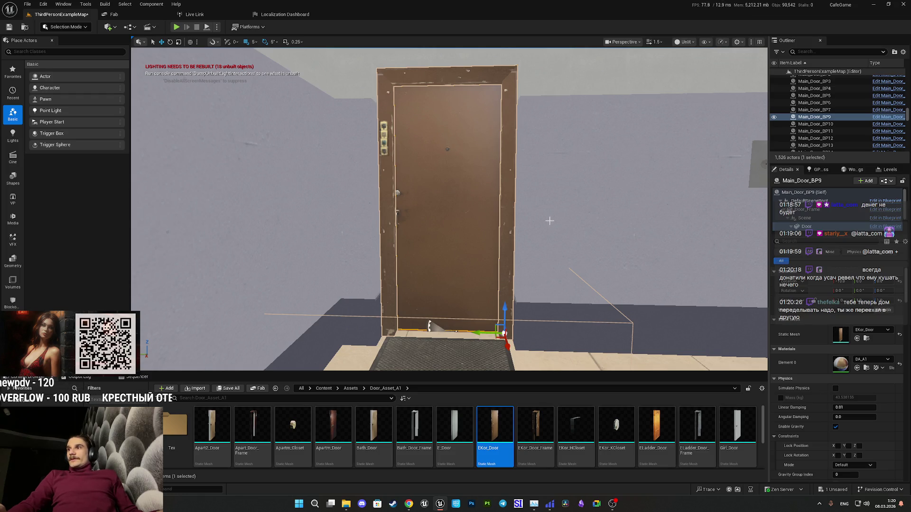
{"action": "mouse_move", "coordinate": [548, 220]}
{"action": "left_mouse_down"}
{"action": "mouse_move", "coordinate": [535, 147]}
{"action": "mouse_move", "coordinate": [635, 148]}
{"action": "mouse_move", "coordinate": [472, 190]}
{"action": "left_mouse_up"}
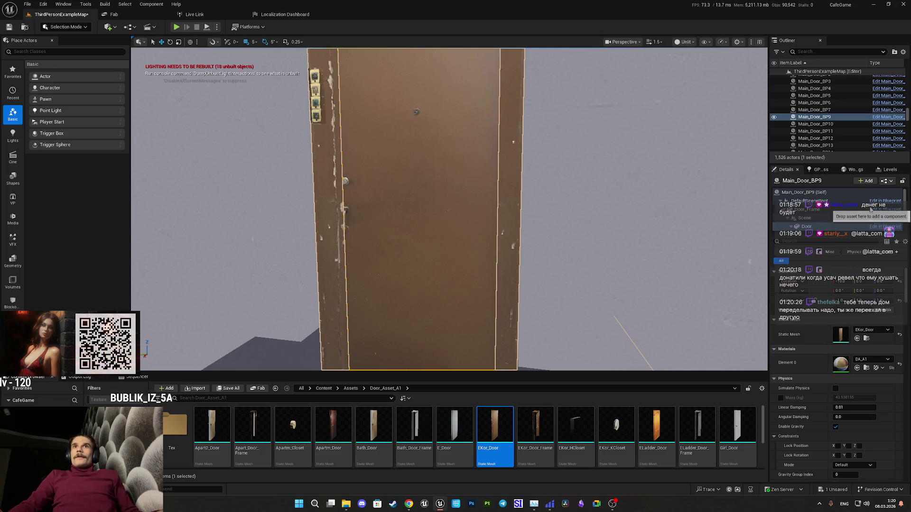
{"action": "scroll", "coordinate": [830, 226], "scroll_direction": "down", "scroll_amount": 2}
Select the HCloser and KCloser_D closer parts and reset their rotation to zero.
{"action": "left_click", "coordinate": [815, 205]}
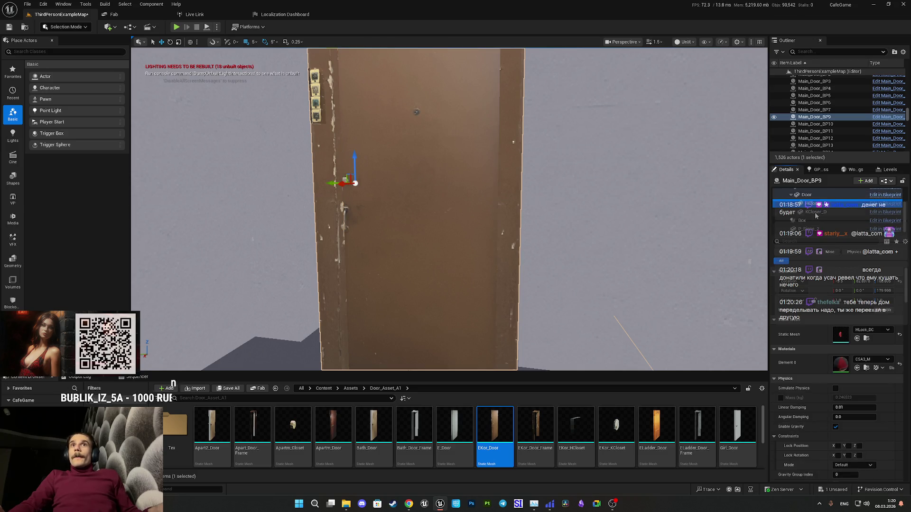
{"action": "left_click", "coordinate": [815, 213], "text": "shift"}
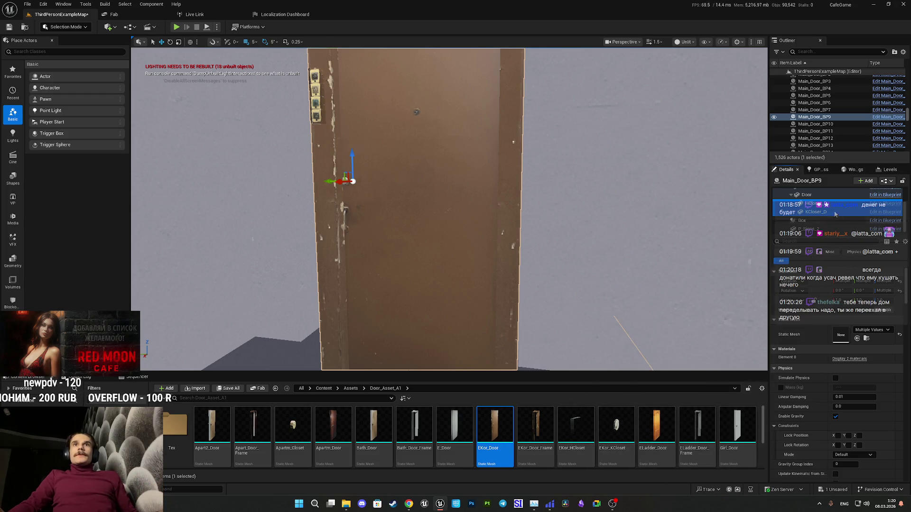
{"action": "left_click_drag", "start_coordinate": [575, 427], "coordinate": [840, 337]}
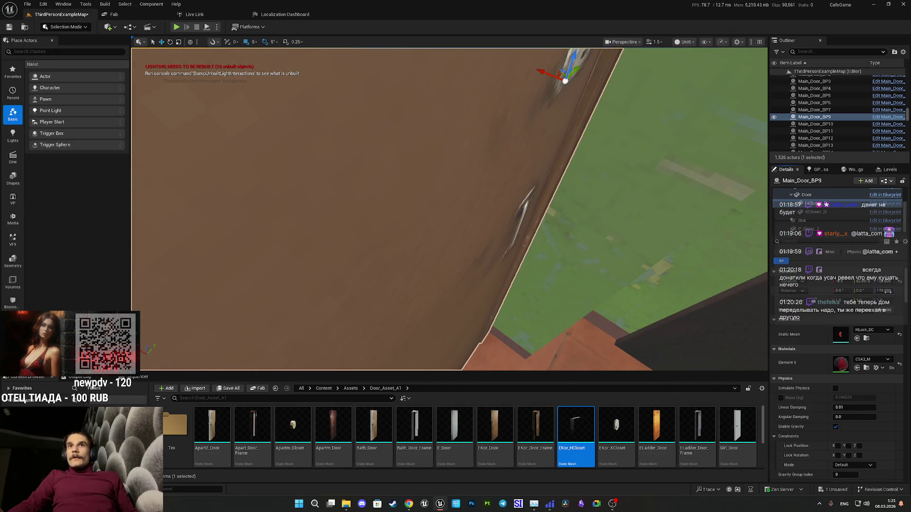
{"action": "left_click", "coordinate": [884, 291]}
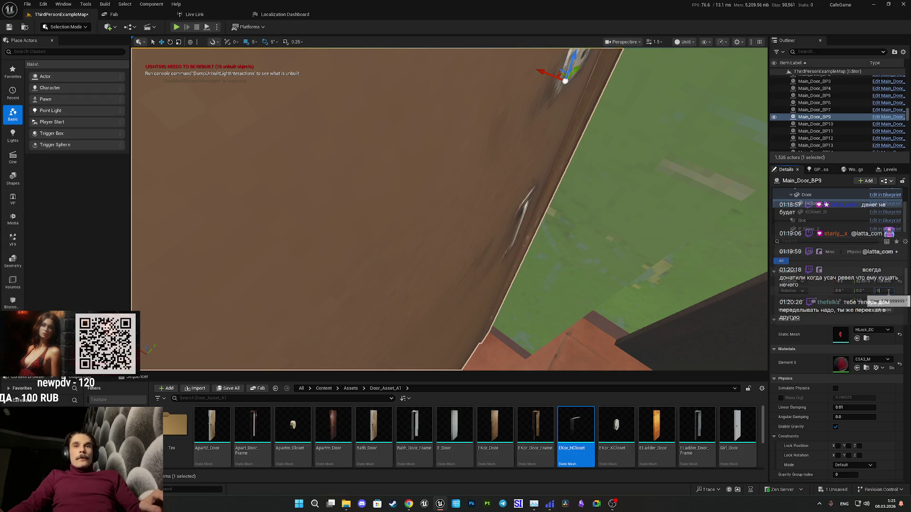
{"action": "left_click", "coordinate": [900, 283]}
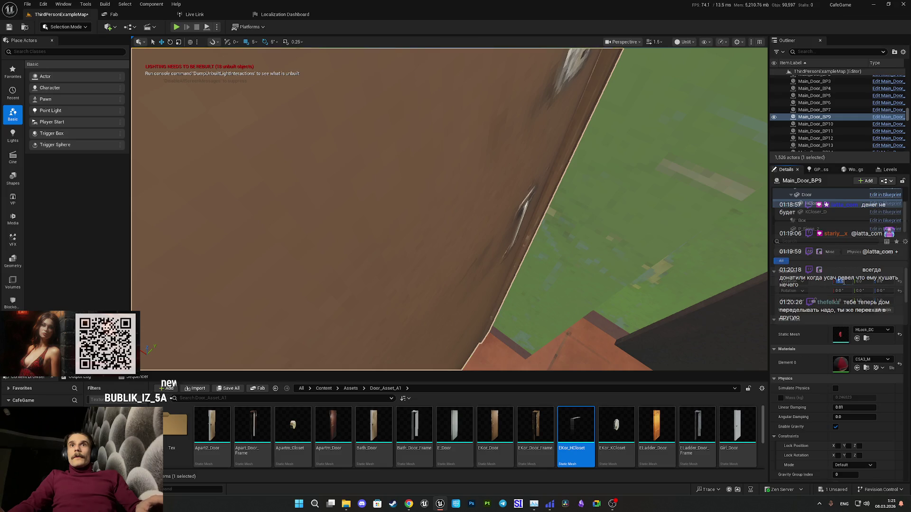
{"action": "key", "text": "f"}
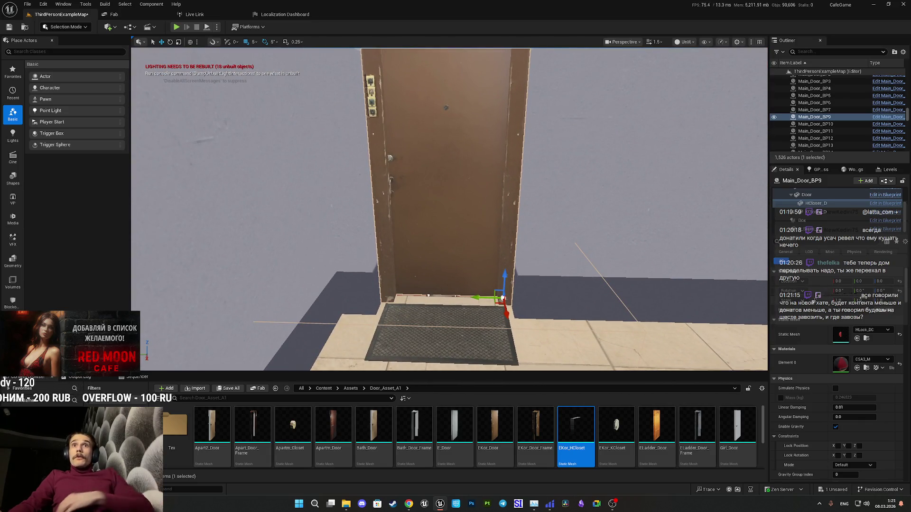
{"action": "mouse_move", "coordinate": [575, 425]}
{"action": "left_mouse_down"}
{"action": "mouse_move", "coordinate": [665, 412]}
{"action": "mouse_move", "coordinate": [873, 356]}
{"action": "mouse_move", "coordinate": [609, 276]}
{"action": "left_mouse_up"}
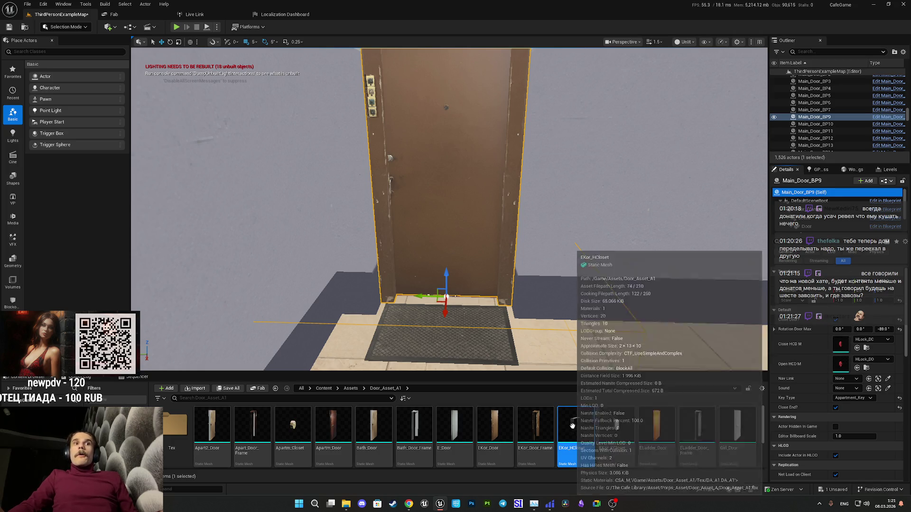
Assign EKor_HCloset to both the Close HCD M and Open HCD M slots.
{"action": "mouse_move", "coordinate": [597, 427]}
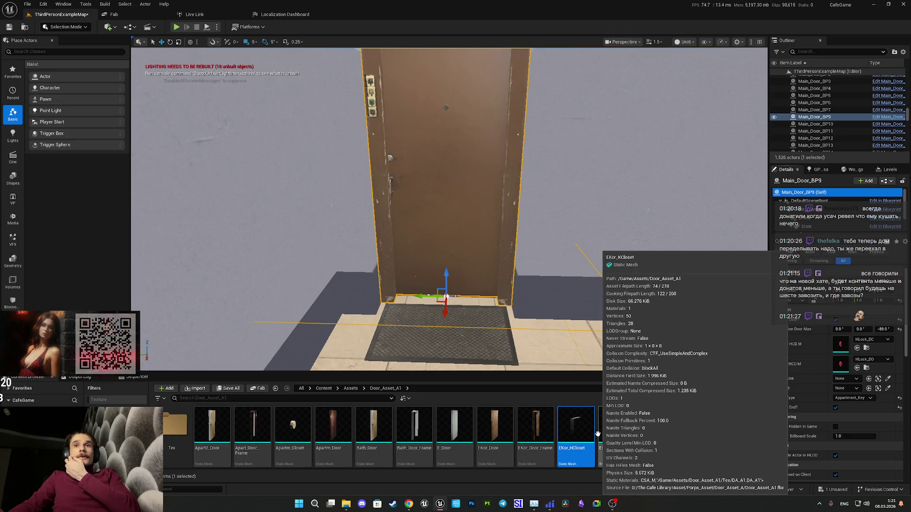
{"action": "mouse_move", "coordinate": [576, 429]}
{"action": "left_mouse_down"}
{"action": "mouse_move", "coordinate": [760, 379]}
{"action": "mouse_move", "coordinate": [843, 342]}
{"action": "left_mouse_up"}
{"action": "mouse_move", "coordinate": [576, 430]}
{"action": "left_mouse_down"}
{"action": "mouse_move", "coordinate": [697, 420]}
{"action": "mouse_move", "coordinate": [848, 364]}
{"action": "left_mouse_up"}
{"action": "left_click_drag", "start_coordinate": [575, 279], "coordinate": [493, 291]}
{"action": "key", "text": "f"}
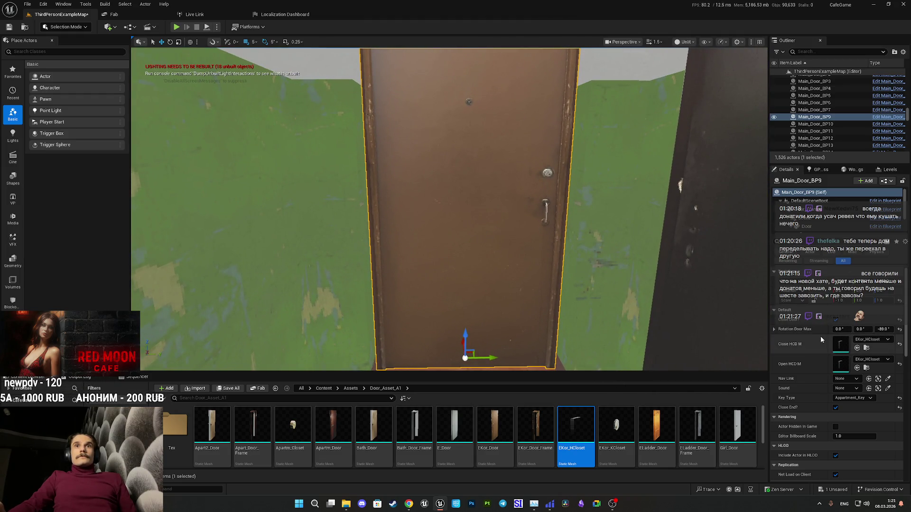
{"action": "left_click_drag", "start_coordinate": [450, 209], "coordinate": [450, 237]}
{"action": "left_click_drag", "start_coordinate": [653, 289], "coordinate": [653, 295]}
Select the HCloser_D closer part and frame the door in the viewport.
{"action": "scroll", "coordinate": [620, 266], "scroll_direction": "up", "scroll_amount": 5}
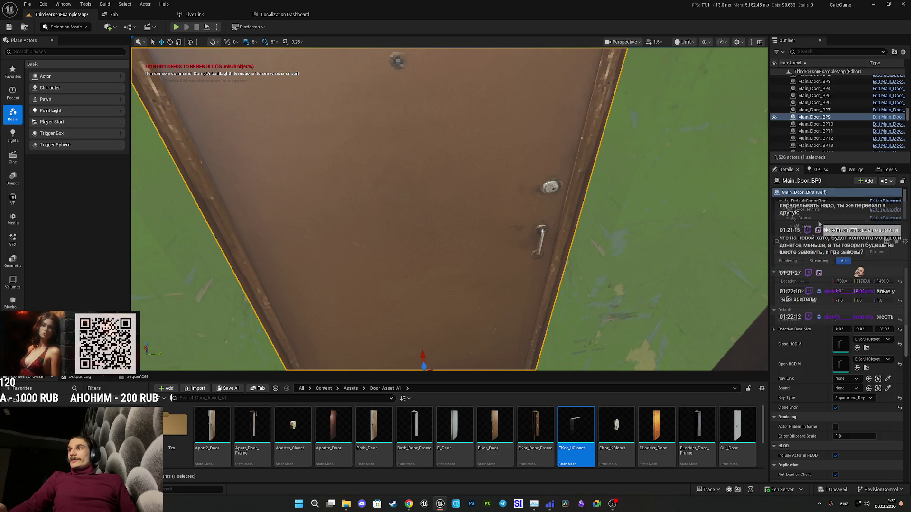
{"action": "scroll", "coordinate": [841, 219], "scroll_direction": "down", "scroll_amount": 2}
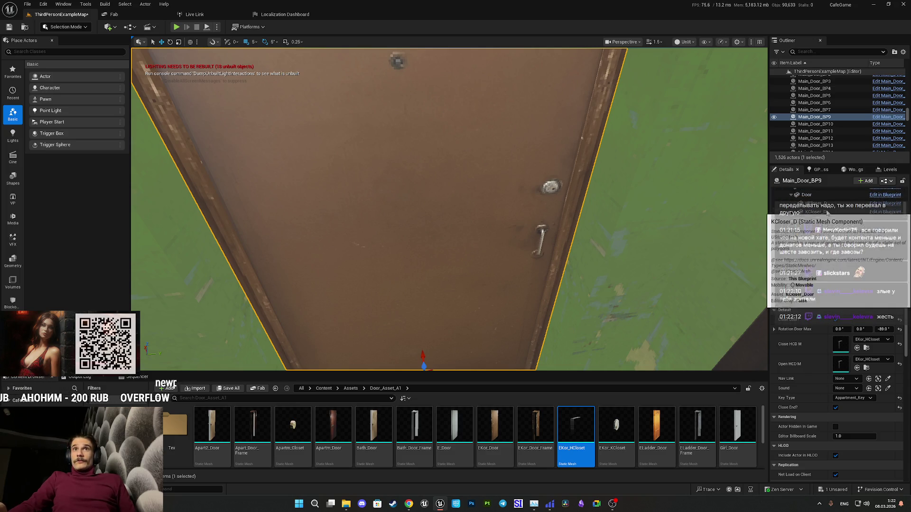
{"action": "left_click", "coordinate": [830, 204]}
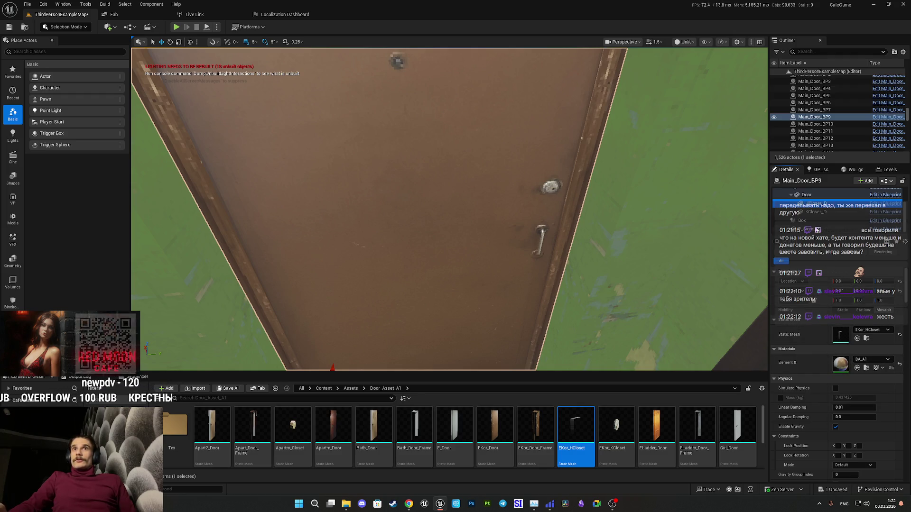
{"action": "key", "text": "f"}
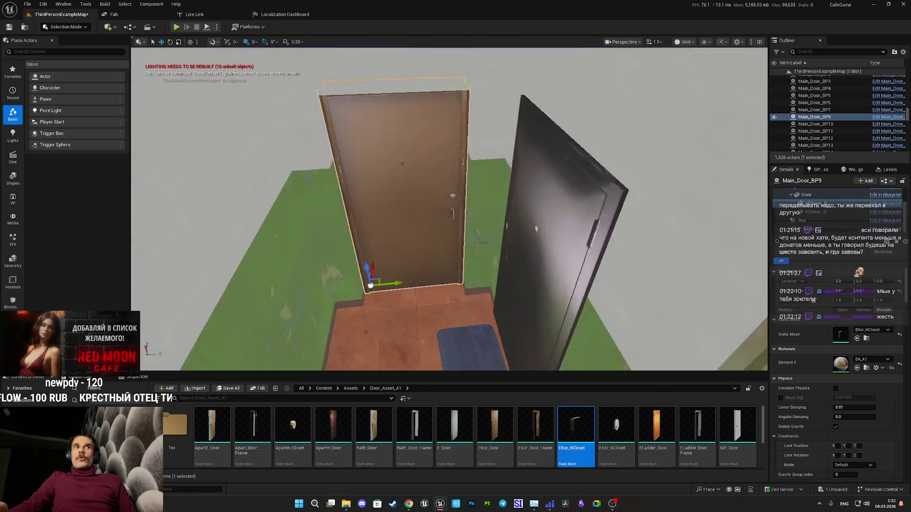
{"action": "mouse_move", "coordinate": [450, 209]}
{"action": "left_mouse_down"}
{"action": "mouse_move", "coordinate": [449, 170]}
{"action": "mouse_move", "coordinate": [449, 266]}
{"action": "mouse_move", "coordinate": [450, 204]}
{"action": "left_mouse_up"}
{"action": "key", "text": "f"}
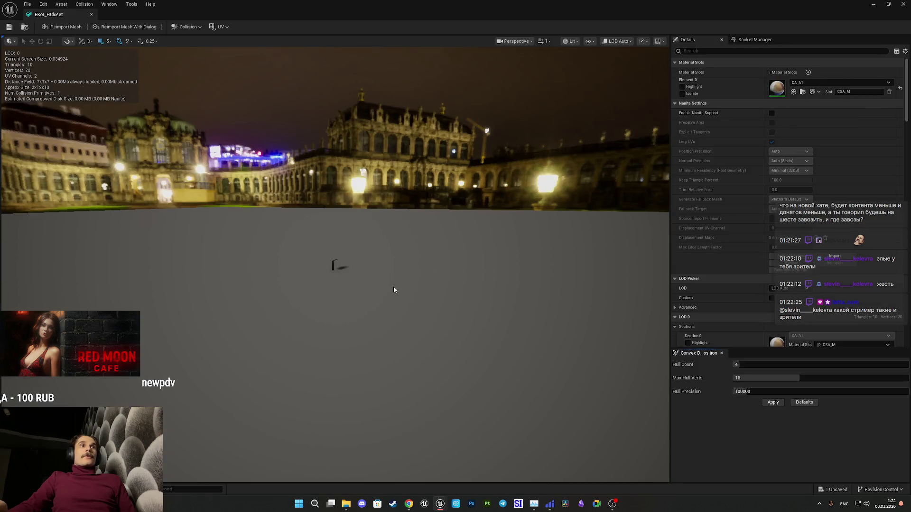
Close the EKor_HCloset mesh editor and bring the view back over the door.
{"action": "left_click_drag", "start_coordinate": [394, 286], "coordinate": [394, 286]}
{"action": "left_click", "coordinate": [903, 4]}
{"action": "left_click_drag", "start_coordinate": [449, 209], "coordinate": [449, 209]}
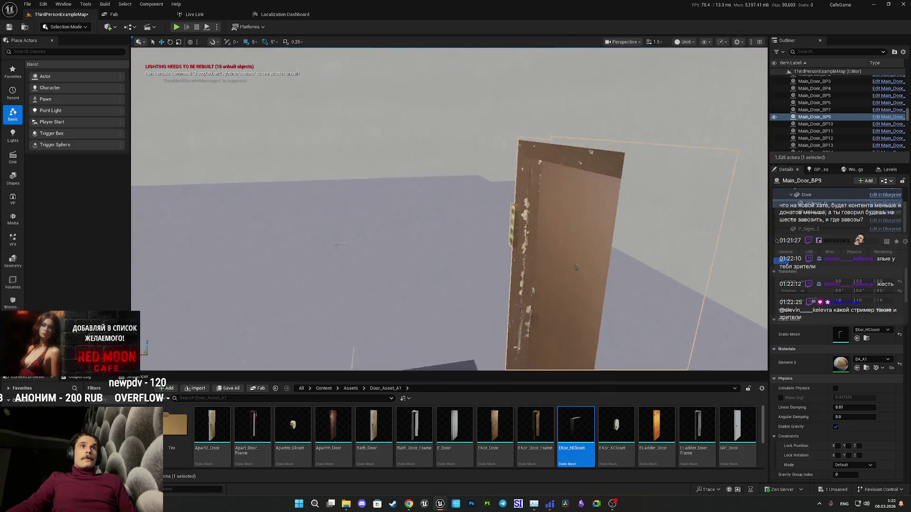
{"action": "scroll", "coordinate": [449, 209], "scroll_direction": "up", "scroll_amount": 5}
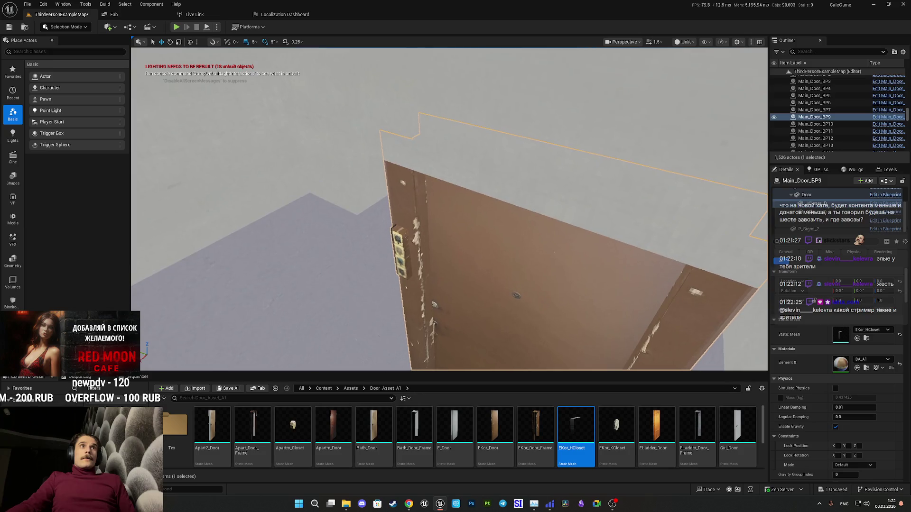
{"action": "mouse_move", "coordinate": [449, 209]}
{"action": "left_mouse_down"}
{"action": "mouse_move", "coordinate": [346, 228]}
{"action": "mouse_move", "coordinate": [344, 263]}
{"action": "left_mouse_up"}
{"action": "scroll", "coordinate": [822, 430], "scroll_direction": "down", "scroll_amount": 10}
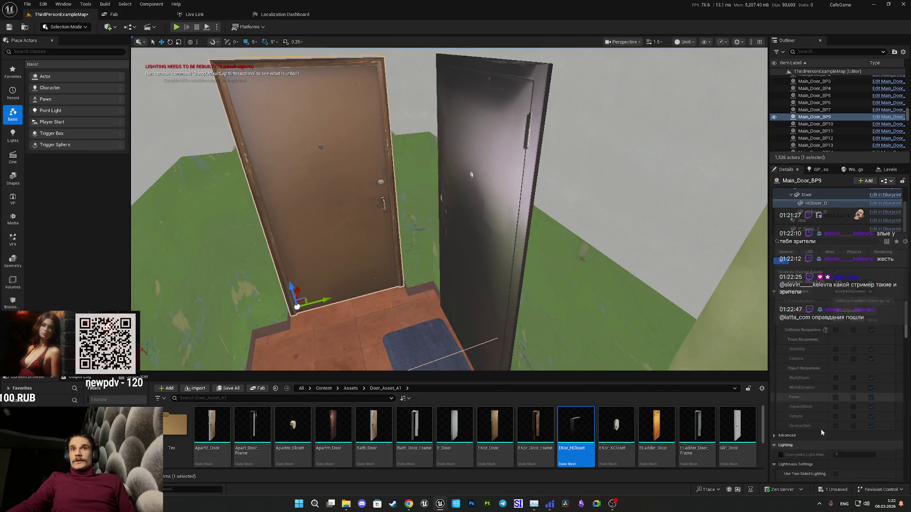
{"action": "scroll", "coordinate": [822, 430], "scroll_direction": "down", "scroll_amount": 10}
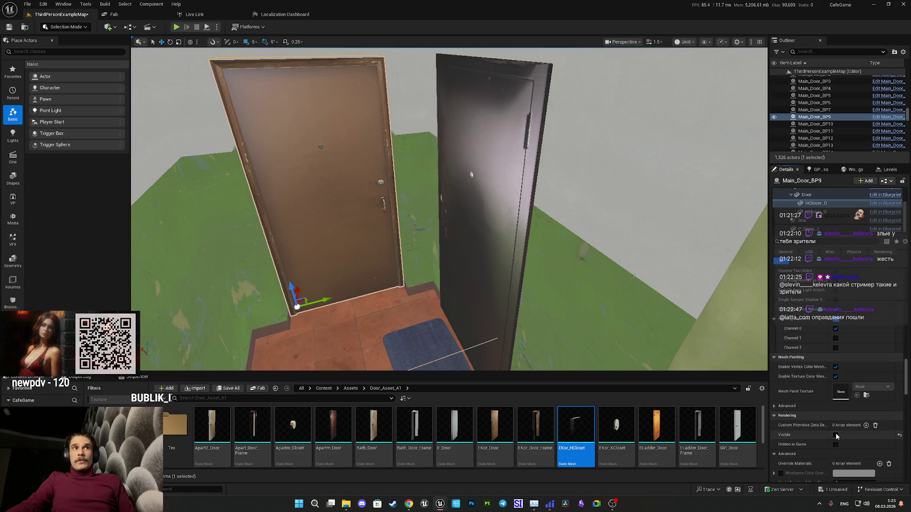
Tick Visible for the closer component and check it on the door leaf.
{"action": "left_click", "coordinate": [836, 435]}
{"action": "left_click_drag", "start_coordinate": [599, 351], "coordinate": [575, 319]}
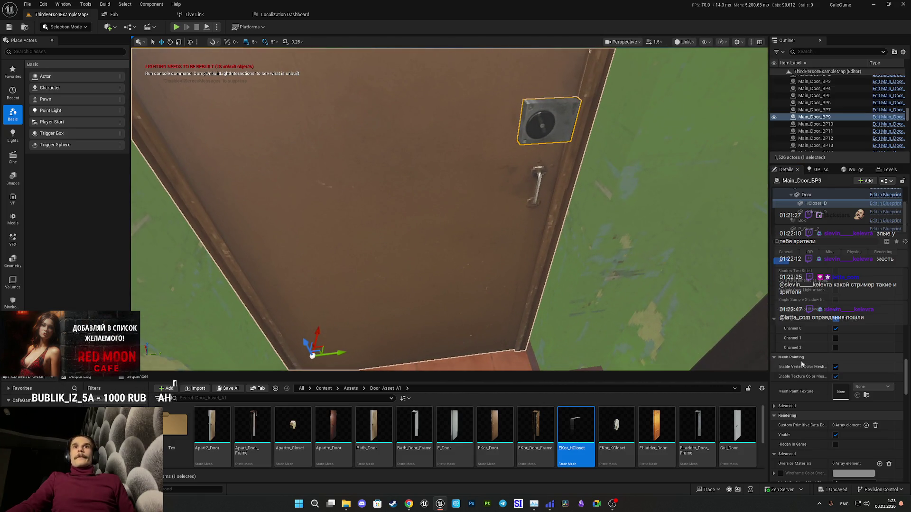
{"action": "scroll", "coordinate": [799, 294], "scroll_direction": "up", "scroll_amount": 5}
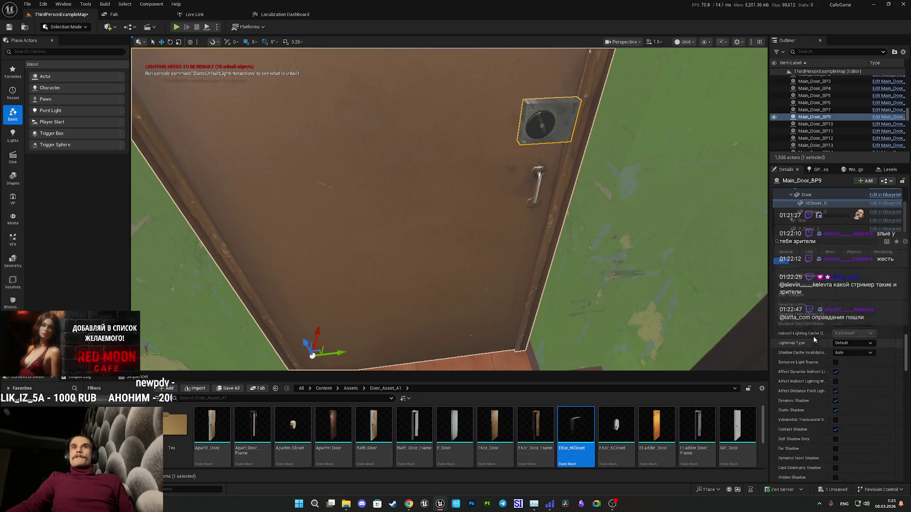
{"action": "scroll", "coordinate": [817, 353], "scroll_direction": "down", "scroll_amount": 5}
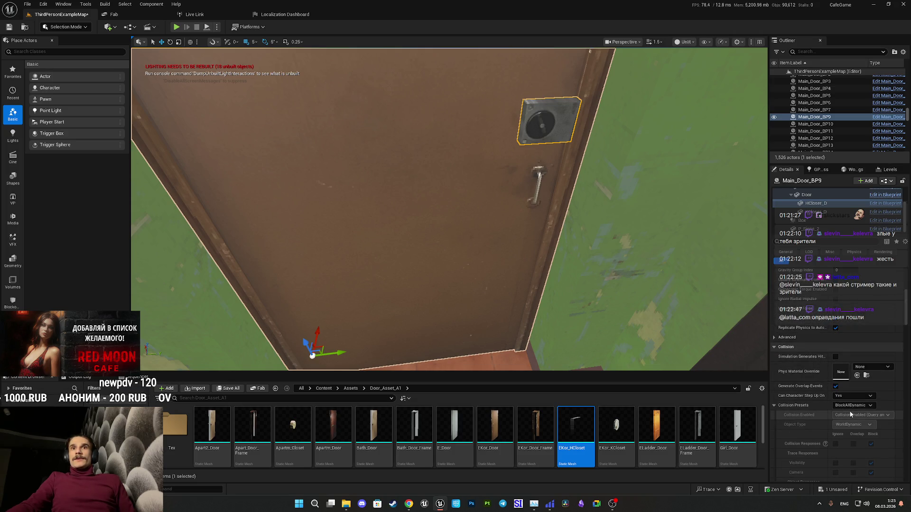
{"action": "scroll", "coordinate": [838, 399], "scroll_direction": "up", "scroll_amount": 5}
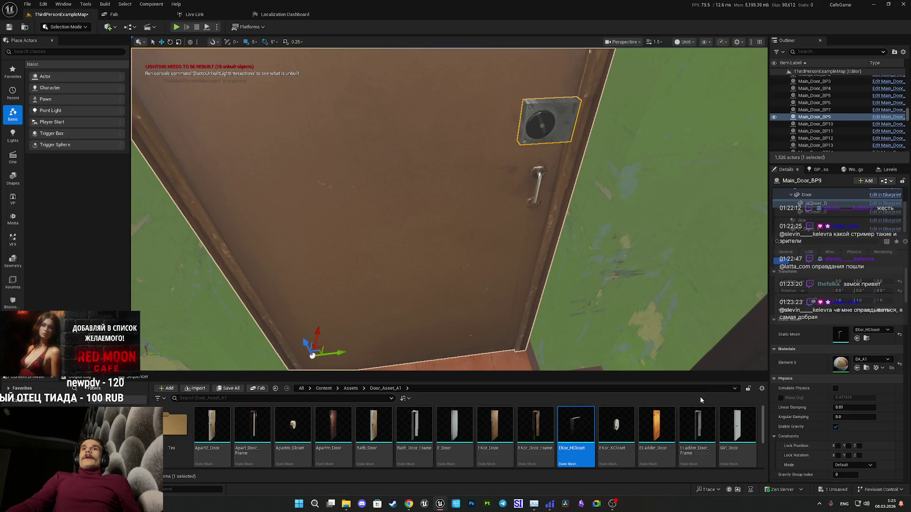
{"action": "mouse_move", "coordinate": [631, 286]}
{"action": "left_mouse_down"}
{"action": "mouse_move", "coordinate": [632, 257]}
{"action": "mouse_move", "coordinate": [593, 256]}
{"action": "mouse_move", "coordinate": [626, 259]}
{"action": "mouse_move", "coordinate": [605, 282]}
{"action": "left_mouse_up"}
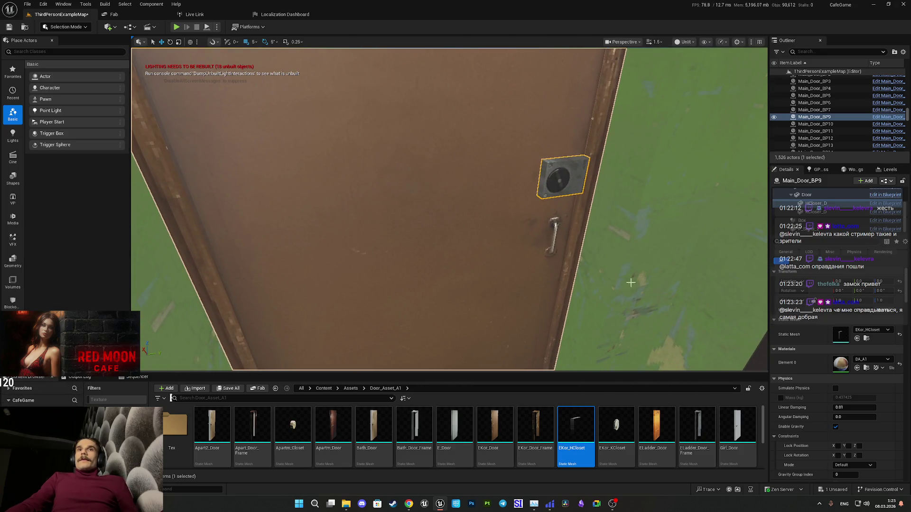
{"action": "mouse_move", "coordinate": [605, 282]}
{"action": "left_mouse_down"}
{"action": "mouse_move", "coordinate": [569, 278]}
{"action": "mouse_move", "coordinate": [621, 260]}
{"action": "left_mouse_up"}
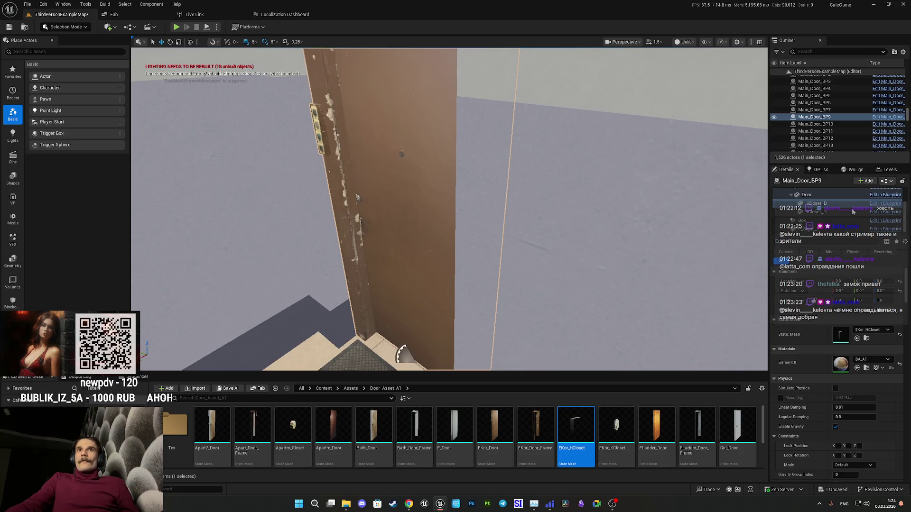
Assign EKor_KCloset as the static mesh of the door's second closer part and check it.
{"action": "left_click_drag", "start_coordinate": [839, 214], "coordinate": [840, 215]}
{"action": "scroll", "coordinate": [806, 363], "scroll_direction": "down", "scroll_amount": 10}
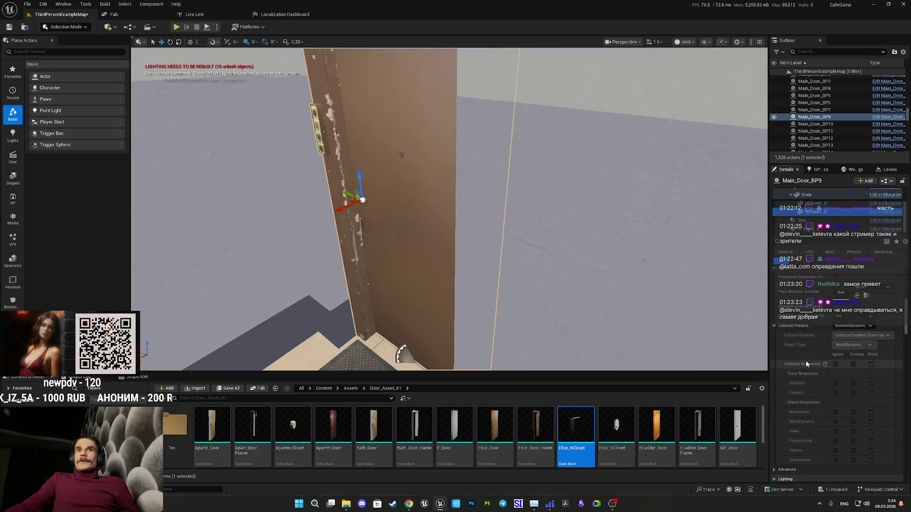
{"action": "scroll", "coordinate": [806, 368], "scroll_direction": "down", "scroll_amount": 5}
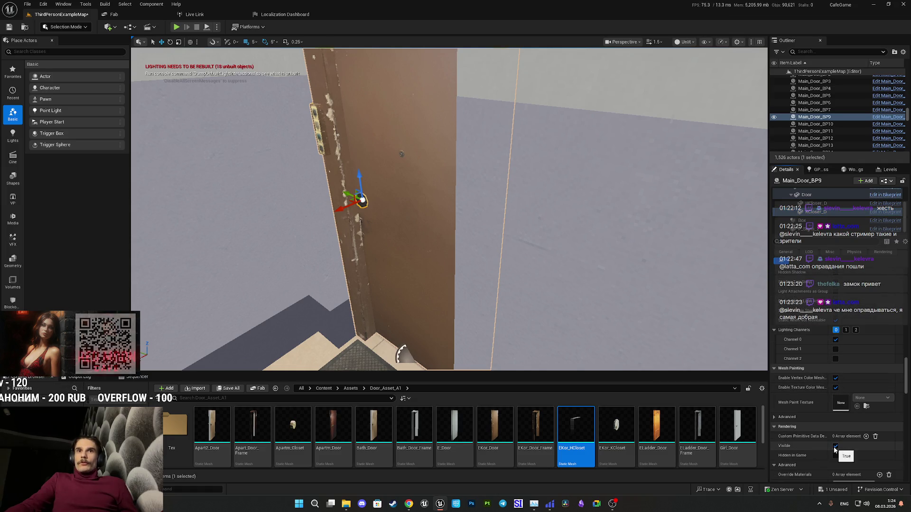
{"action": "key", "text": "f"}
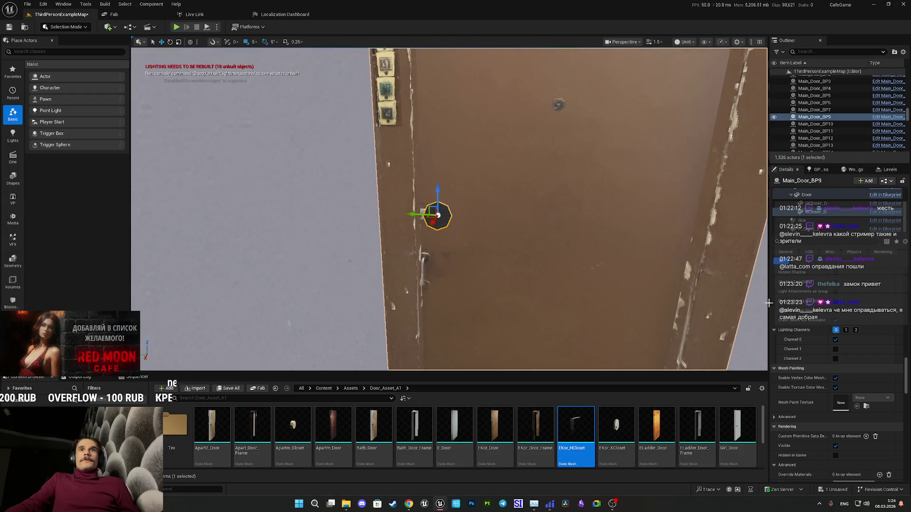
{"action": "scroll", "coordinate": [816, 363], "scroll_direction": "up", "scroll_amount": 6}
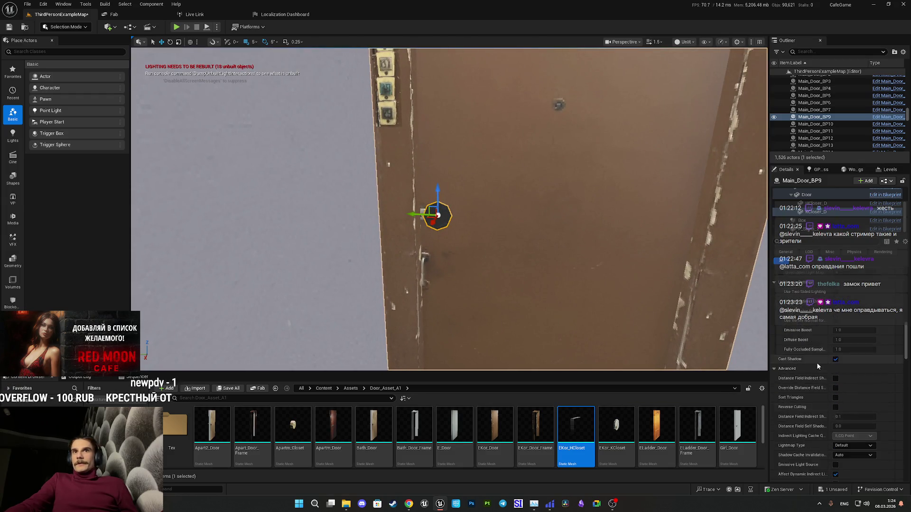
{"action": "scroll", "coordinate": [815, 363], "scroll_direction": "up", "scroll_amount": 4}
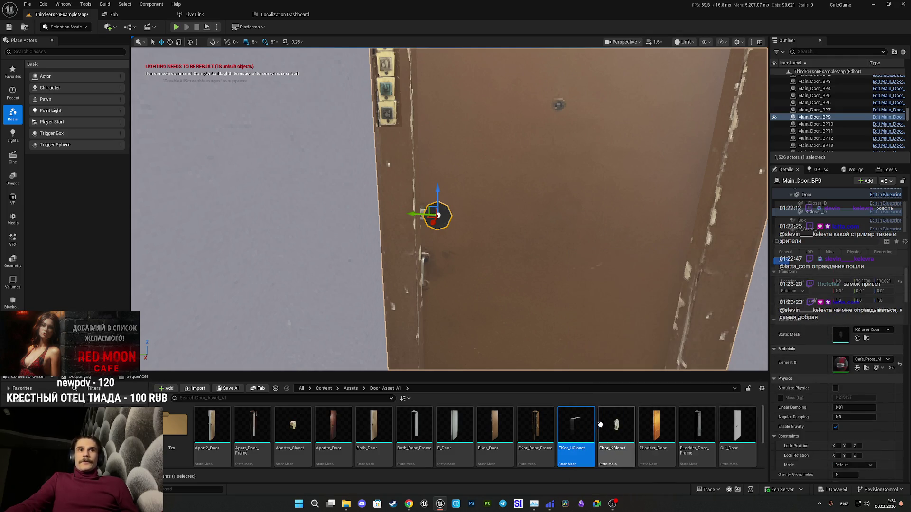
{"action": "left_click", "coordinate": [615, 443]}
{"action": "left_click", "coordinate": [857, 338]}
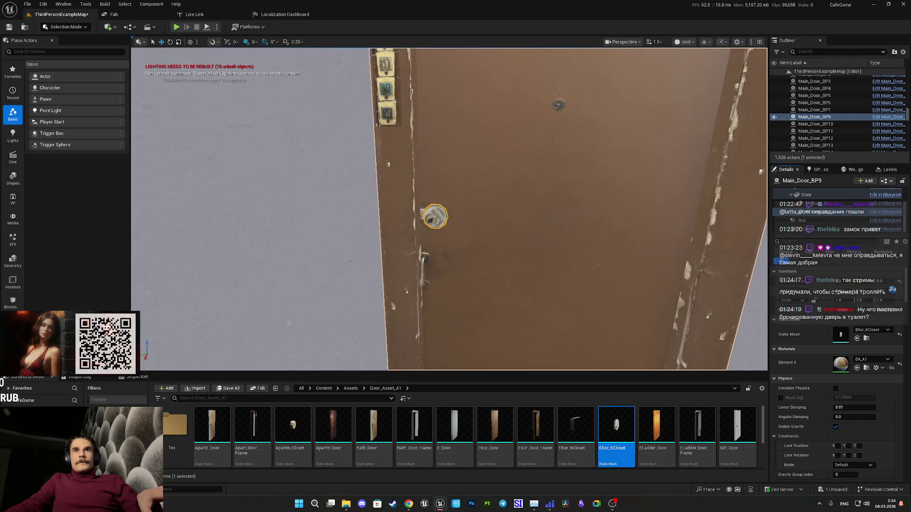
{"action": "key", "text": "s"}
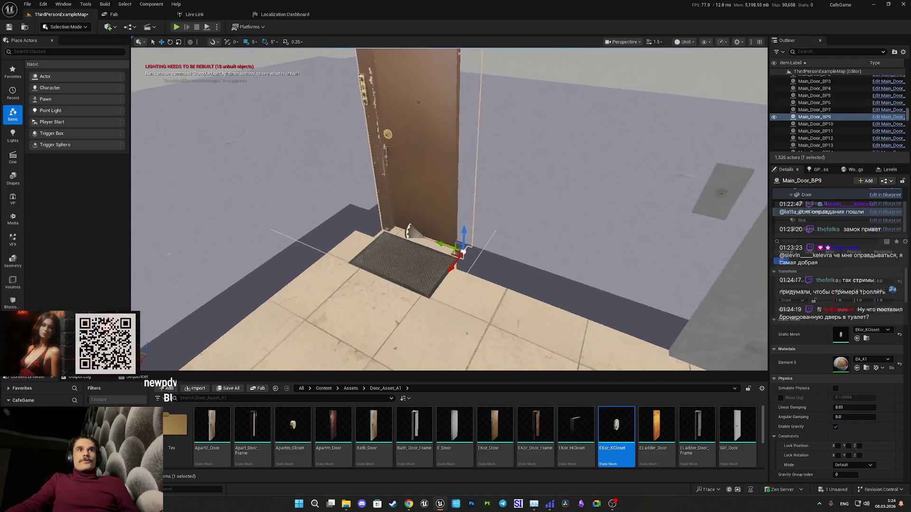
{"action": "key", "text": "a"}
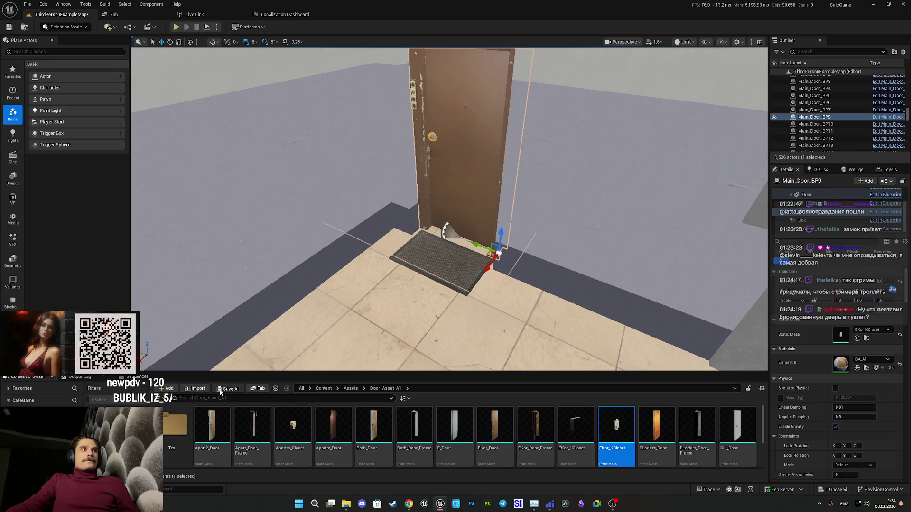
{"action": "left_click", "coordinate": [220, 392]}
Save the map and start a full-screen play-test of the level.
{"action": "left_click", "coordinate": [513, 332]}
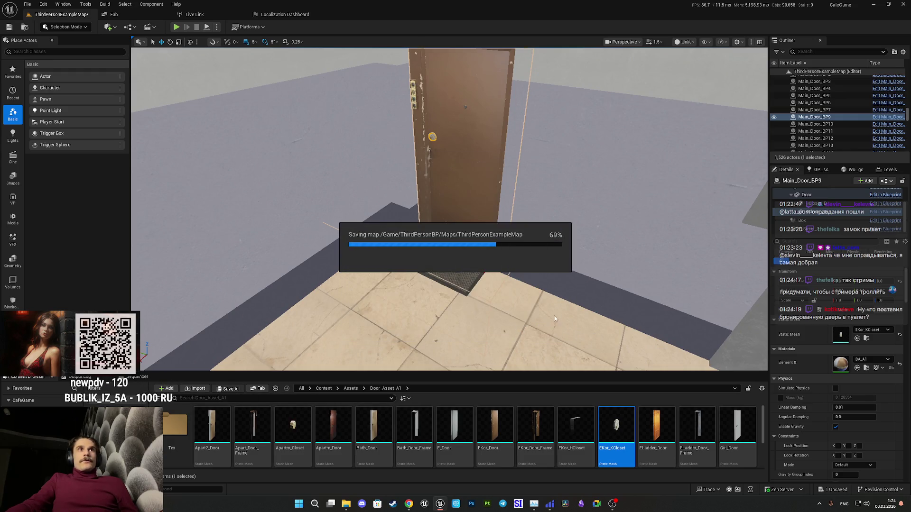
{"action": "left_click_drag", "start_coordinate": [553, 317], "coordinate": [497, 274]}
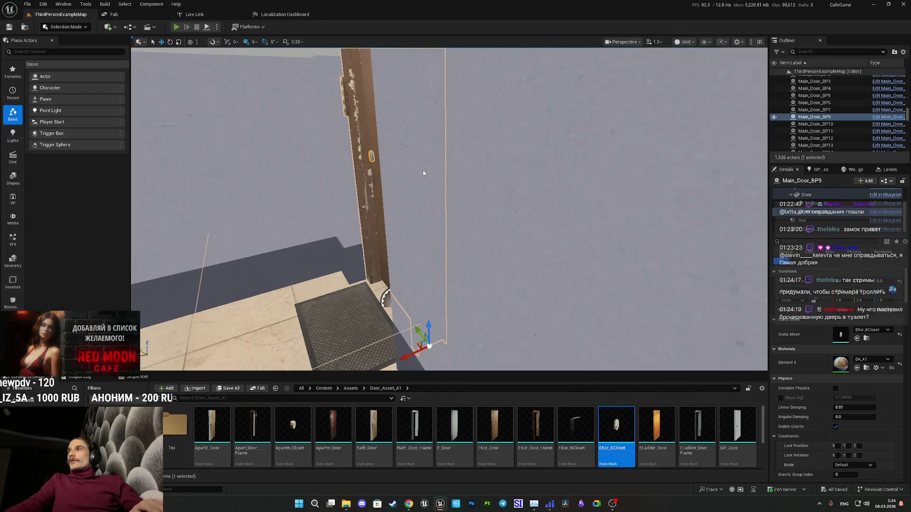
{"action": "key", "text": "alt+p"}
{"action": "key", "text": "F11"}
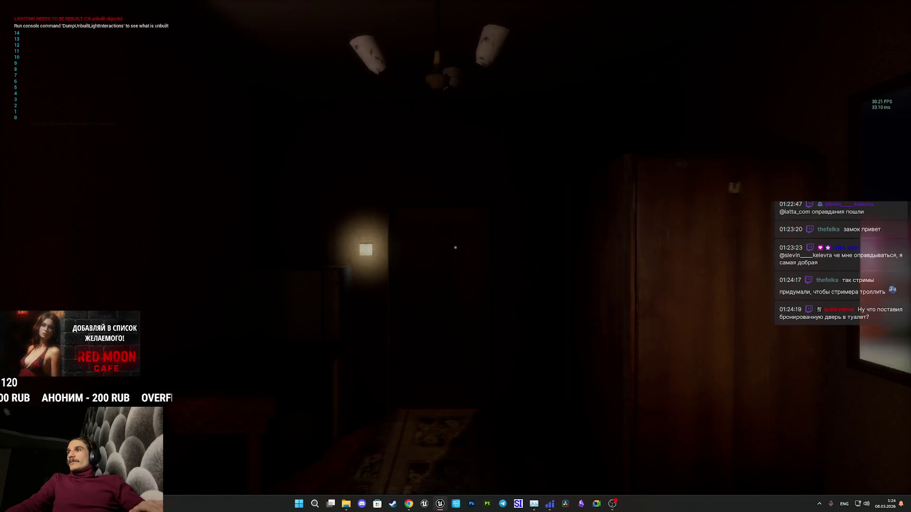
Switch on the toilet light, open the bathroom door, then open and close the far corridor door.
{"action": "key", "text": "w"}
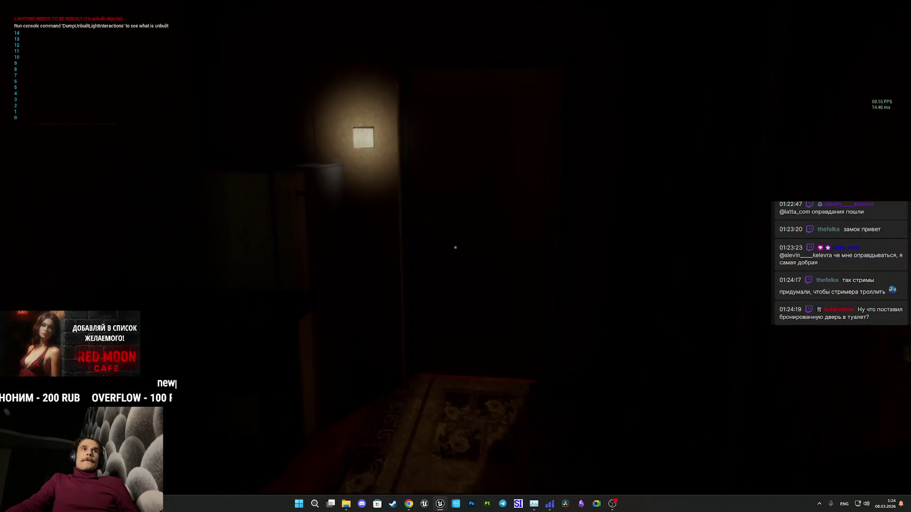
{"action": "key", "text": "e"}
{"action": "key", "text": "e"}
{"action": "key", "text": "w"}
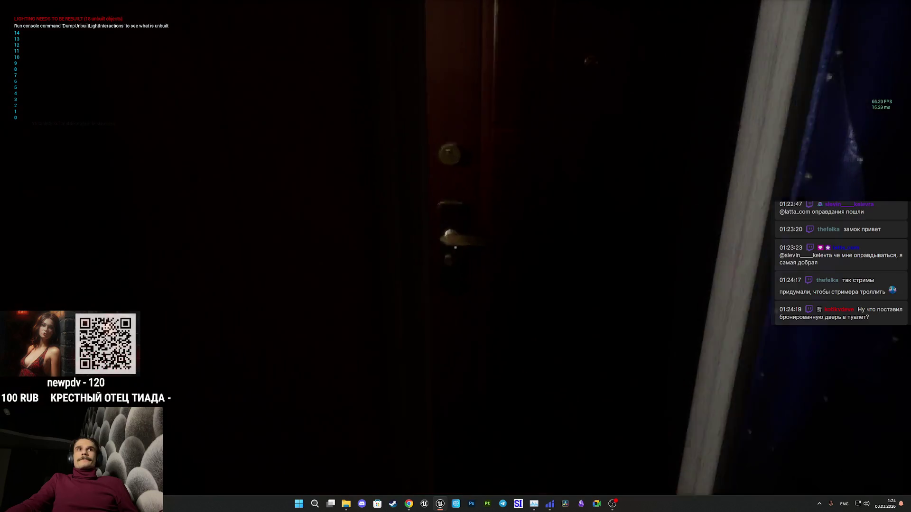
{"action": "key", "text": "e"}
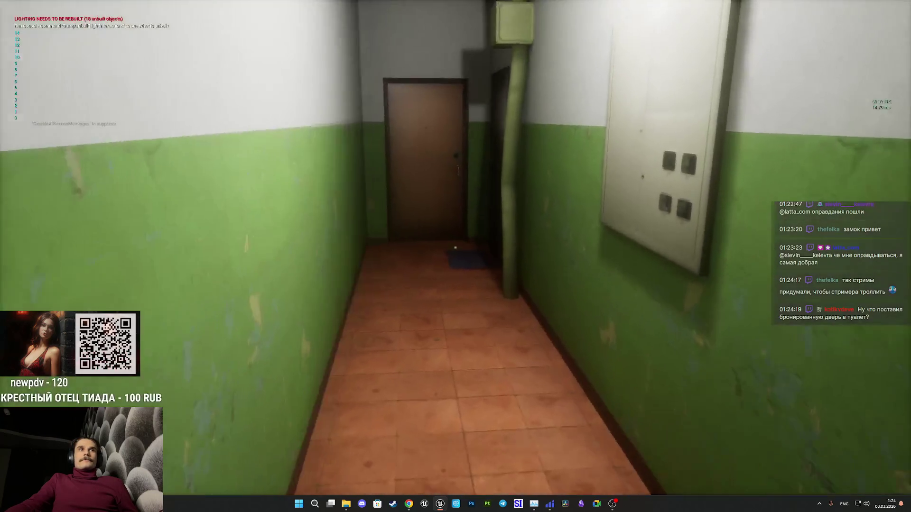
{"action": "key", "text": "w"}
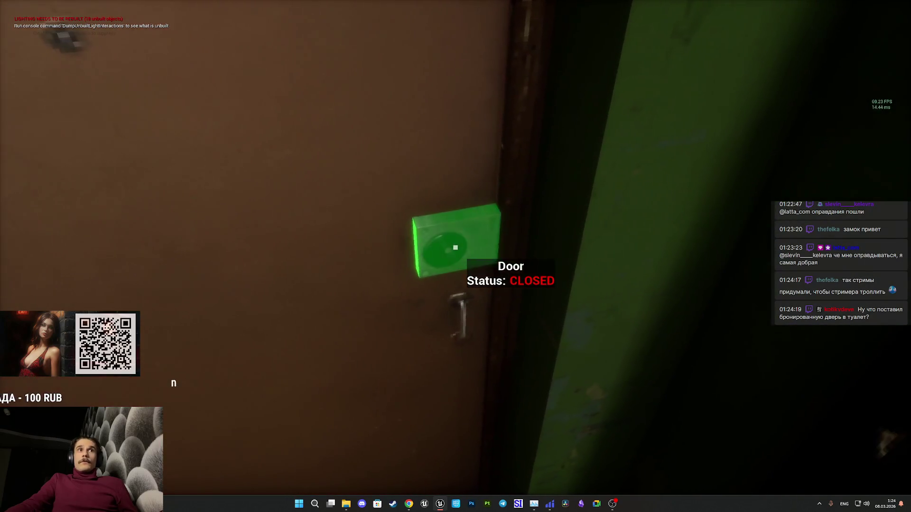
{"action": "key", "text": "e"}
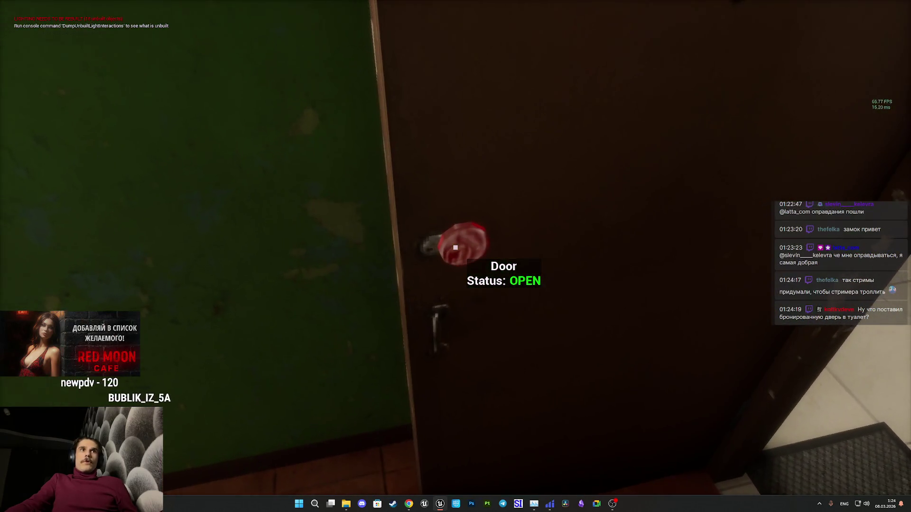
{"action": "key", "text": "e"}
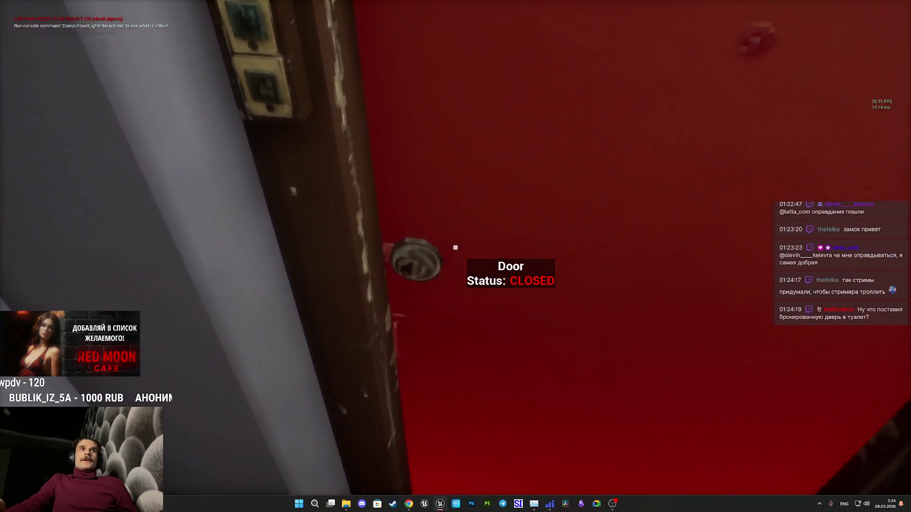
Unlock and open the door with the keys, close it, then step back and return.
{"action": "scroll", "coordinate": [456, 256], "scroll_direction": "down", "scroll_amount": 2}
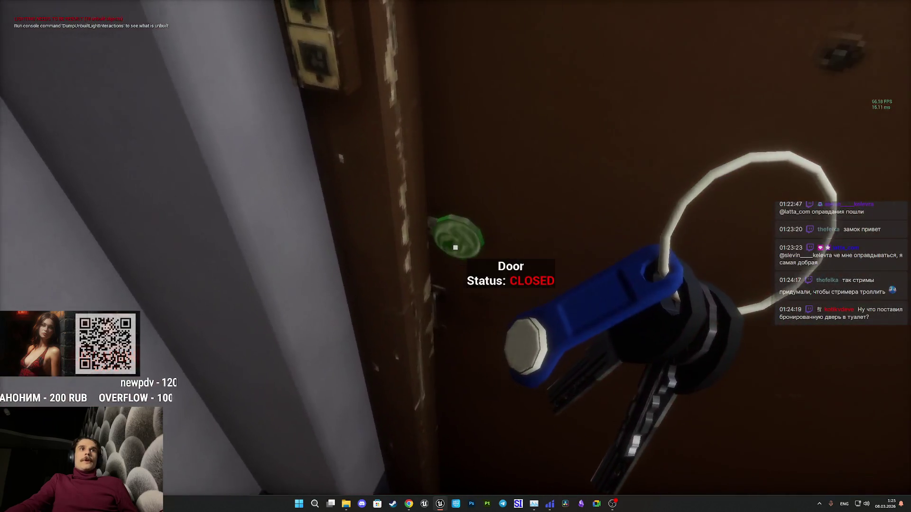
{"action": "left_click", "coordinate": [455, 247]}
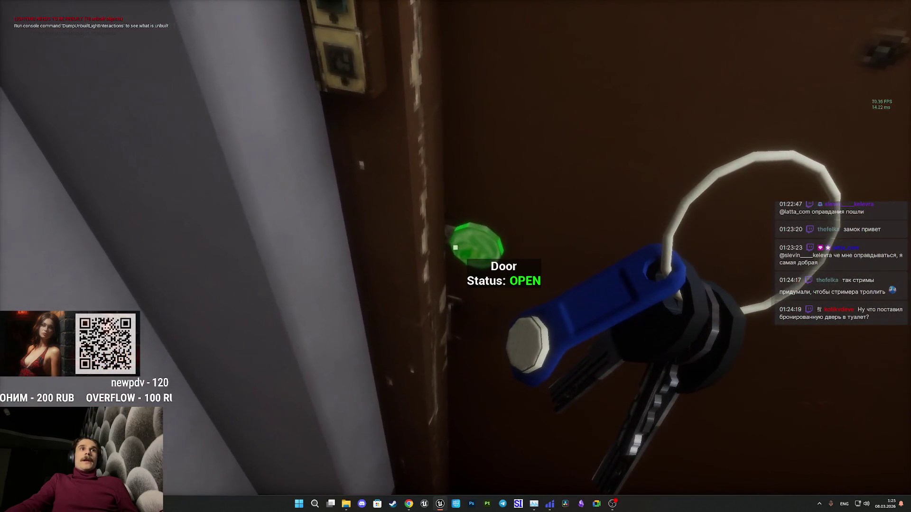
{"action": "scroll", "coordinate": [456, 247], "scroll_direction": "up", "scroll_amount": 2}
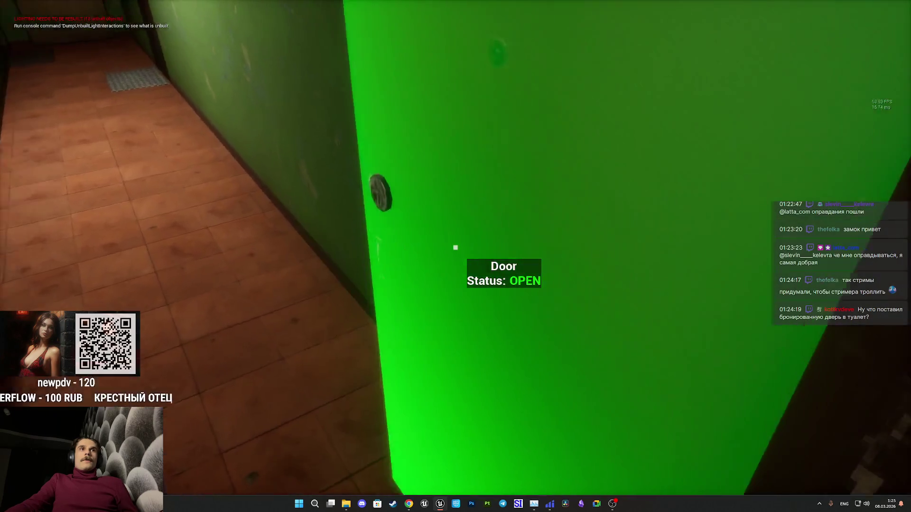
{"action": "left_click", "coordinate": [456, 247]}
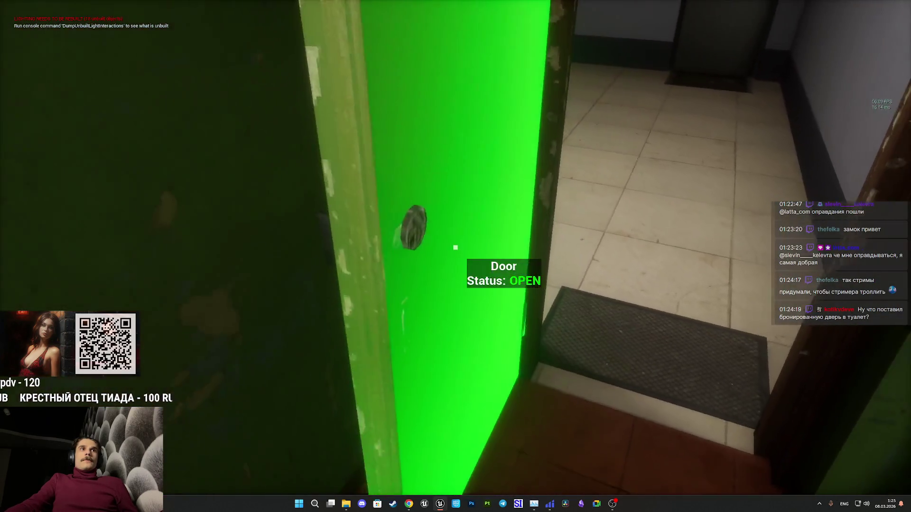
{"action": "left_click", "coordinate": [455, 247]}
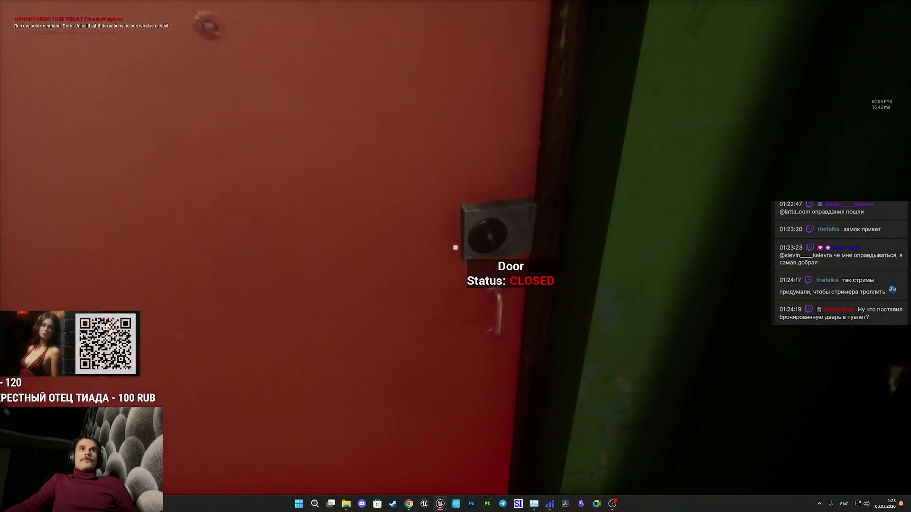
{"action": "key", "text": "s"}
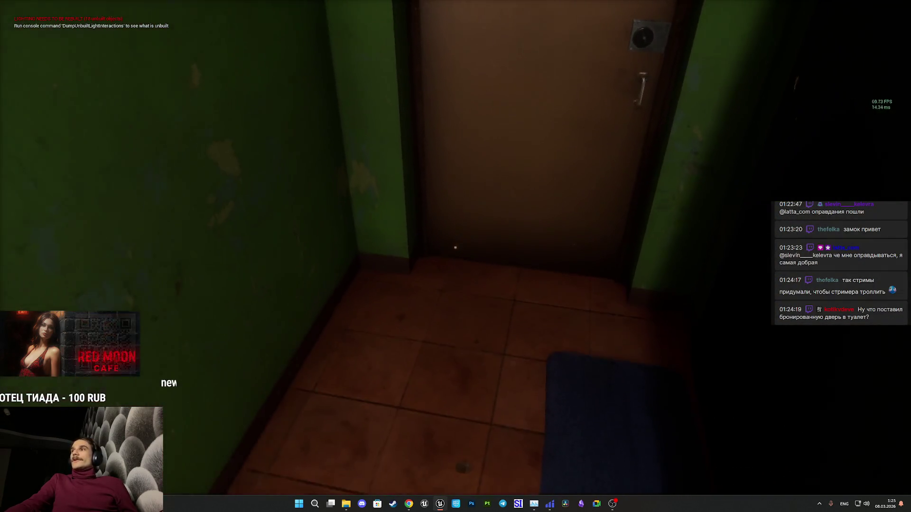
{"action": "key", "text": "s"}
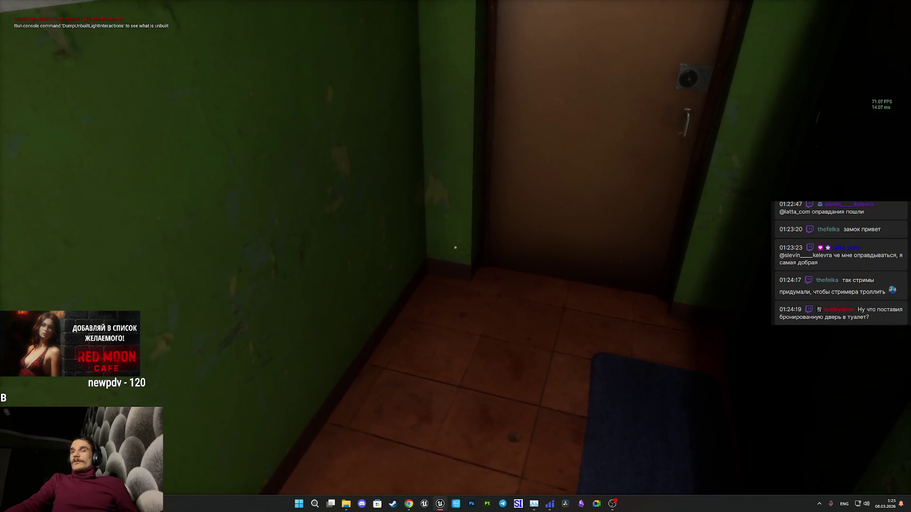
{"action": "key", "text": "w"}
{"action": "mouse_move", "coordinate": [455, 248]}
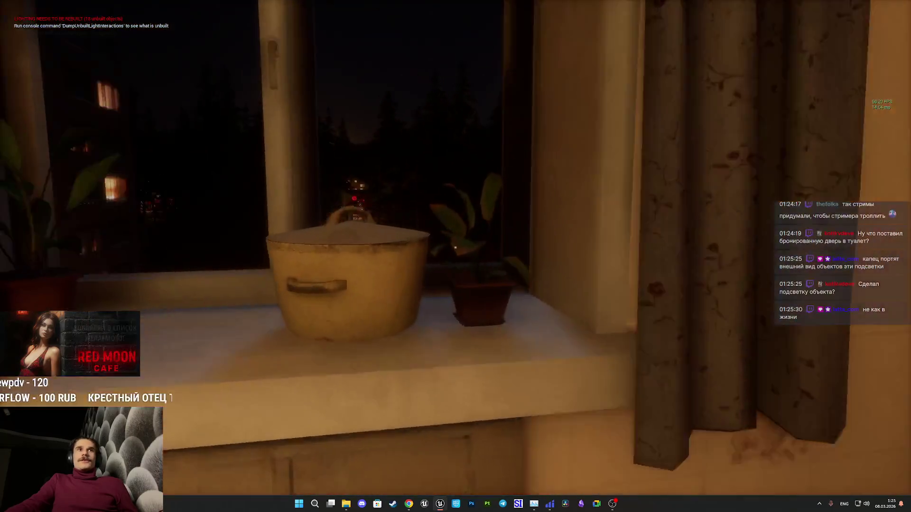
Step back from the windowsill pot and turn along the Red Moon Cafe facade.
{"action": "key", "text": "s"}
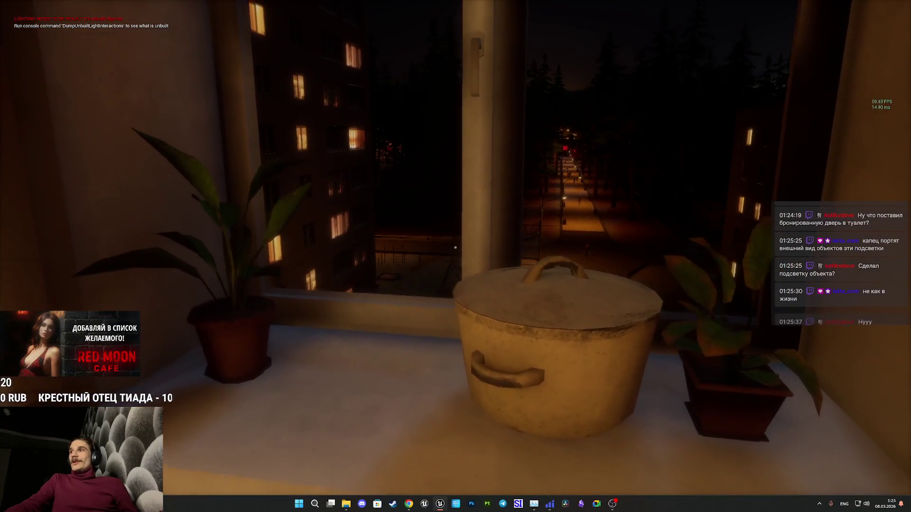
{"action": "key", "text": "s"}
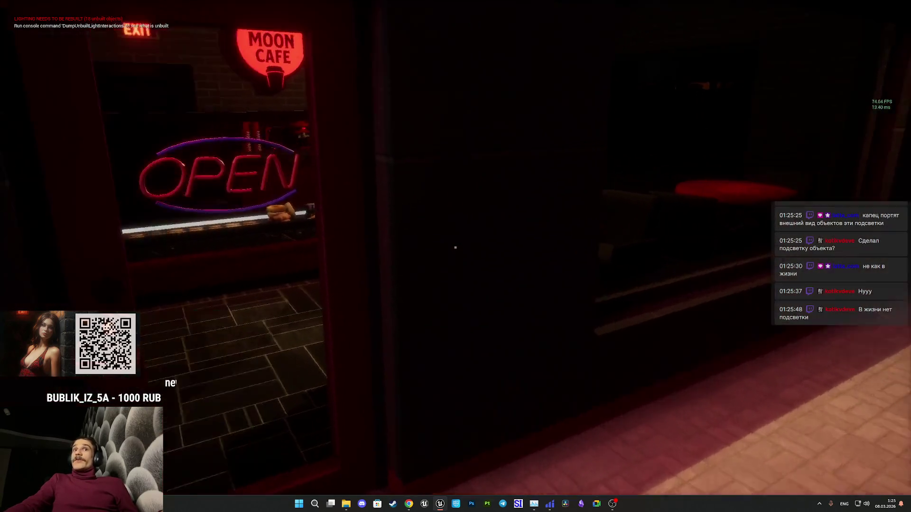
Walk through the cafe past the jukebox, storage room and red door to the pastry case.
{"action": "key", "text": "w"}
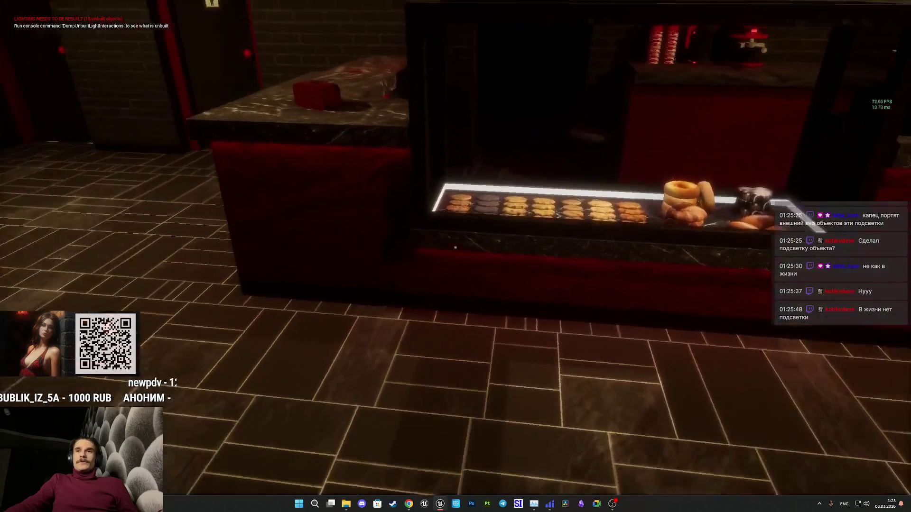
{"action": "key", "text": "w"}
{"action": "key", "text": "w"}
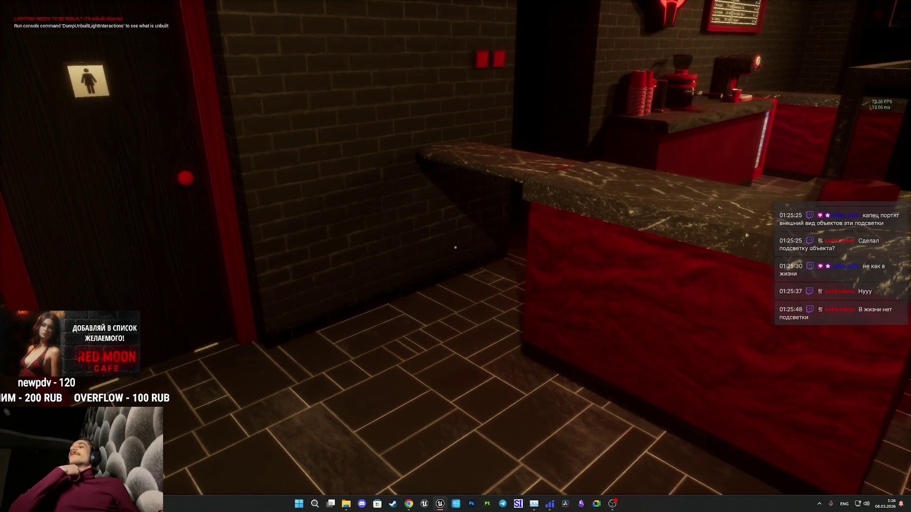
{"action": "key", "text": "w"}
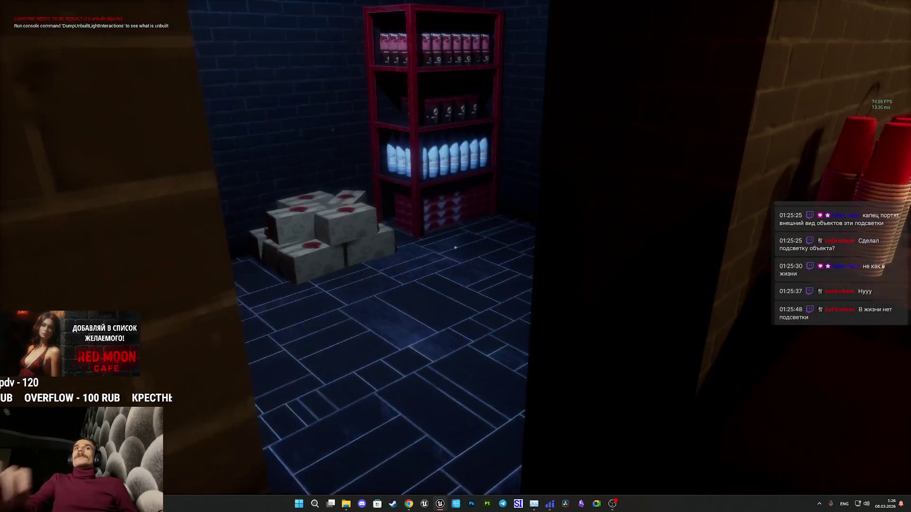
{"action": "key", "text": "w"}
{"action": "key", "text": "w"}
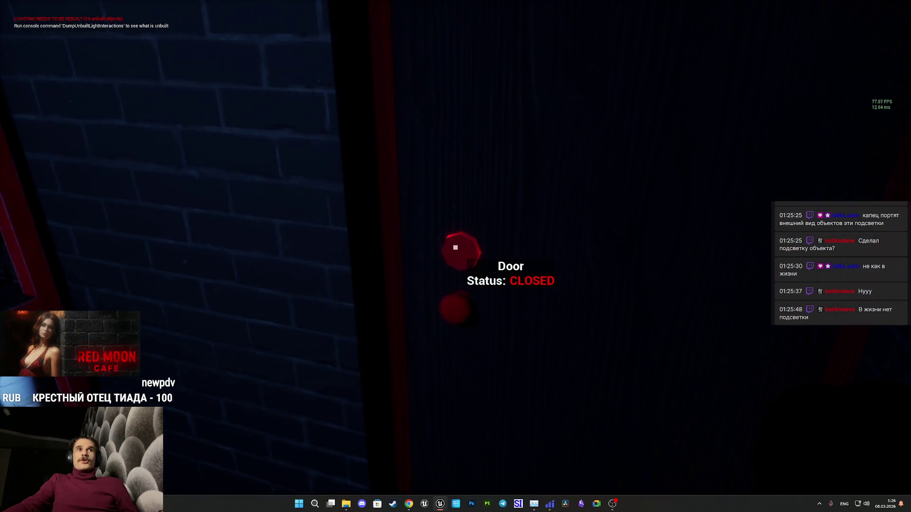
{"action": "key", "text": "w"}
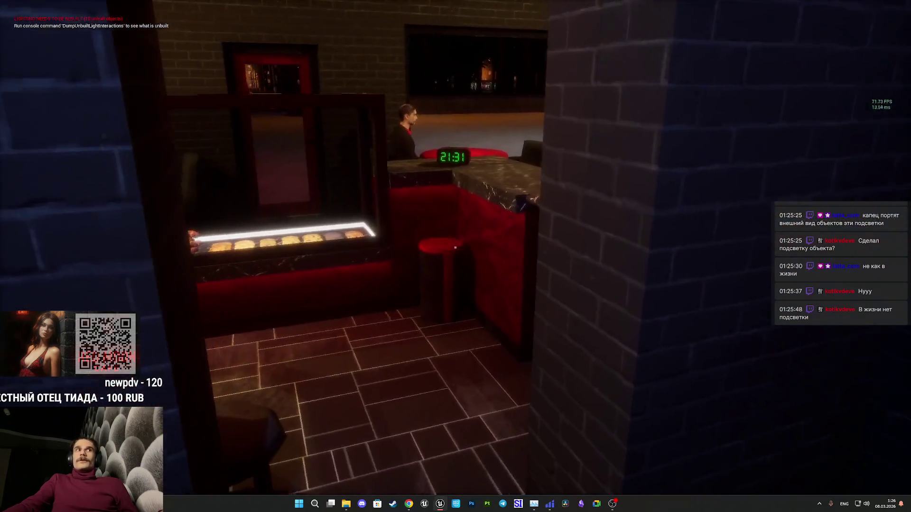
{"action": "key", "text": "w"}
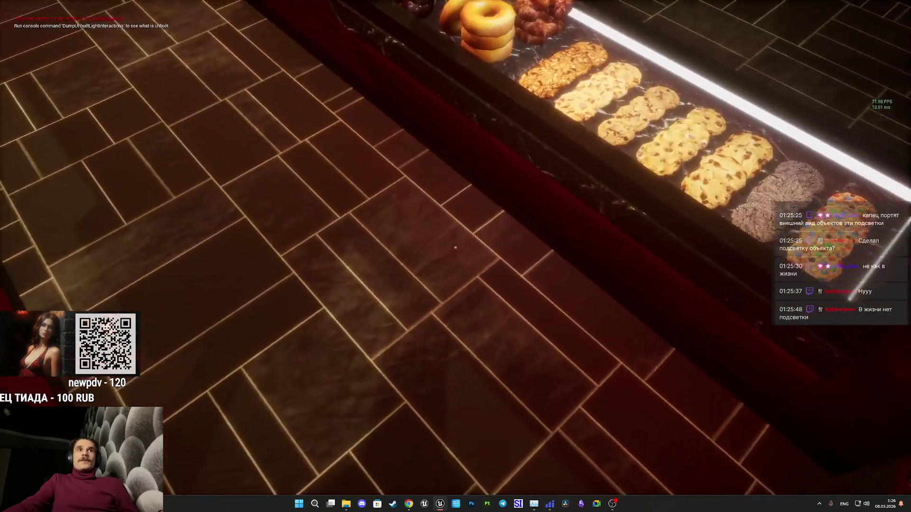
Equip the Cafe Keys from the inventory, then put all items away for empty hands.
{"action": "key", "text": "Tab"}
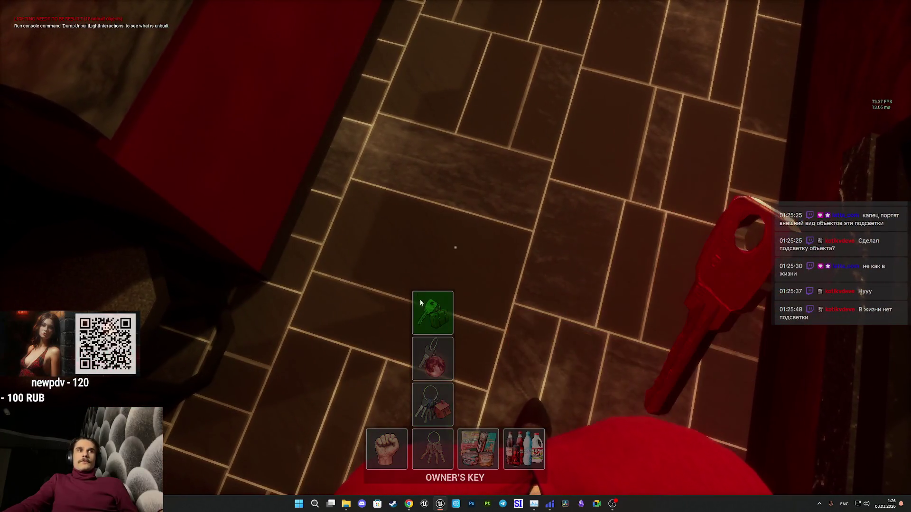
{"action": "scroll", "coordinate": [442, 351], "scroll_direction": "down", "scroll_amount": 1}
{"action": "scroll", "coordinate": [442, 376], "scroll_direction": "up", "scroll_amount": 1}
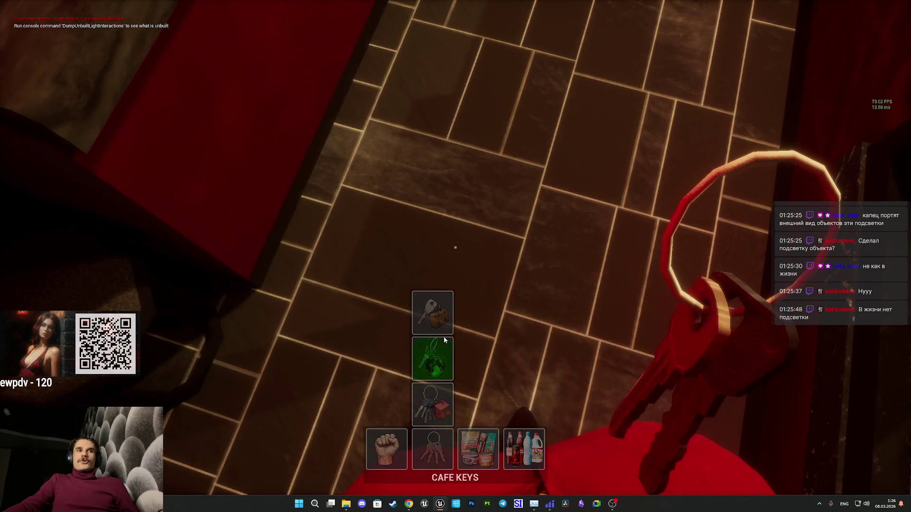
{"action": "left_click", "coordinate": [443, 341]}
{"action": "key", "text": "Tab"}
{"action": "left_click", "coordinate": [386, 449]}
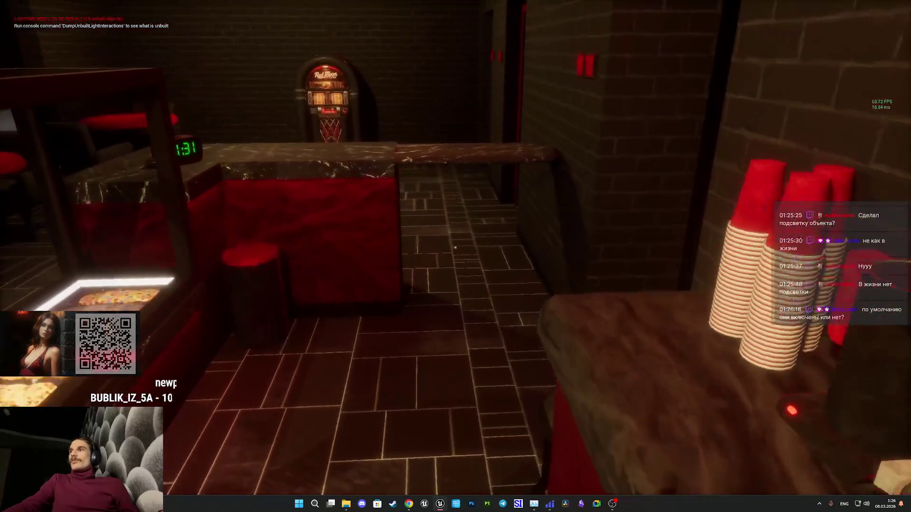
Walk past the bar counter and out the cafe entrance onto the lamp-lit park path.
{"action": "key", "text": "w"}
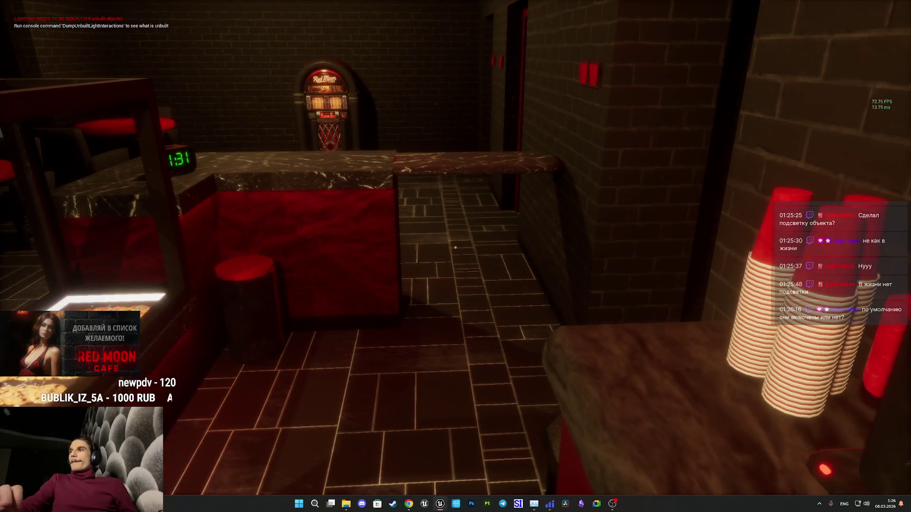
{"action": "key", "text": "w"}
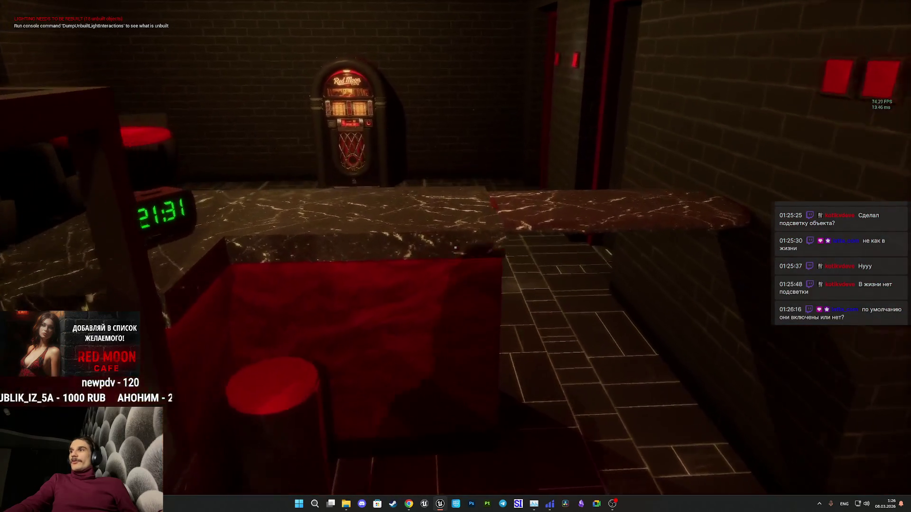
{"action": "key", "text": "w"}
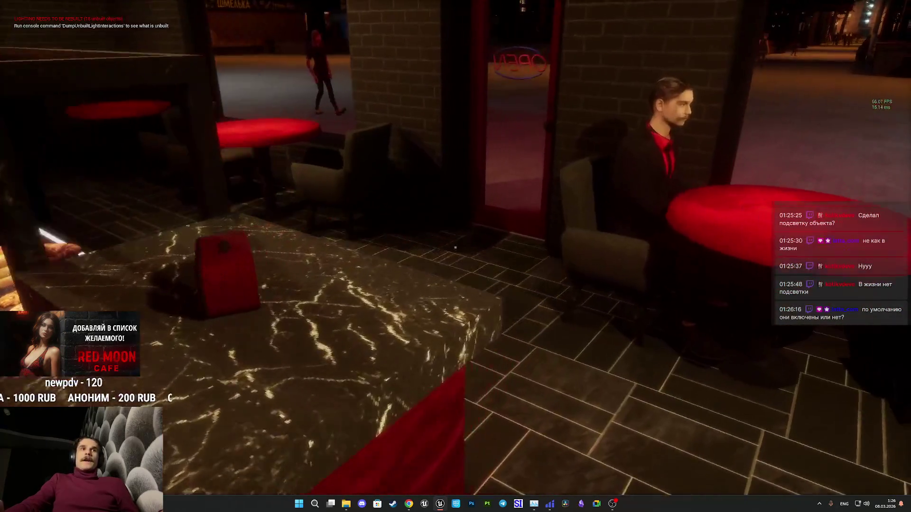
{"action": "key", "text": "w"}
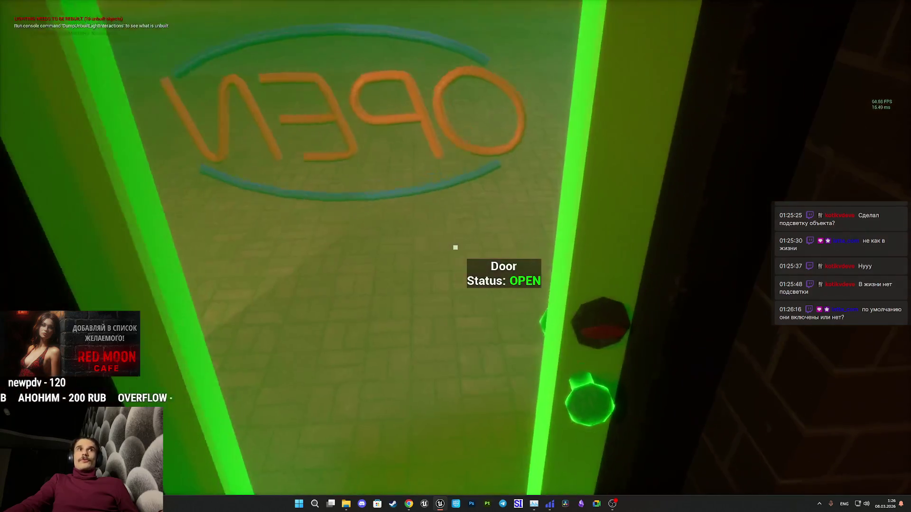
{"action": "key", "text": "w"}
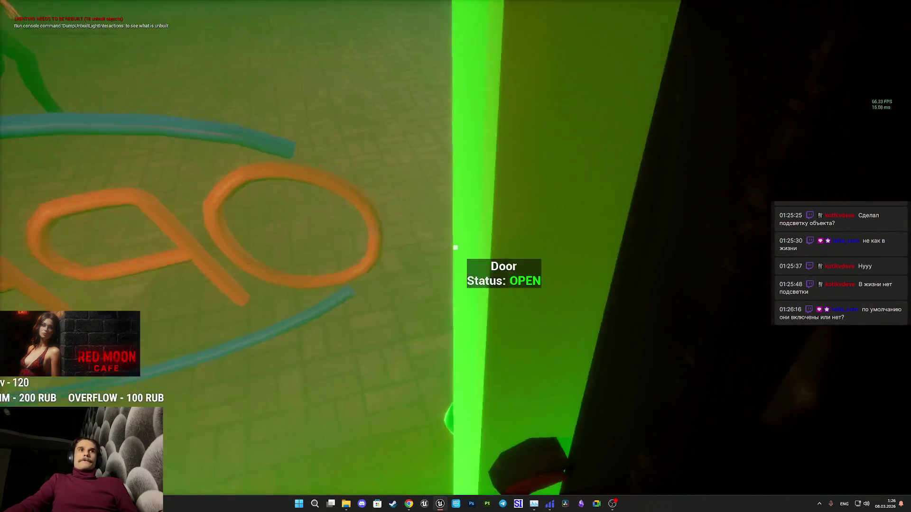
Walk along the park path to the brown apartment door in the green-walled hallway.
{"action": "key", "text": "w"}
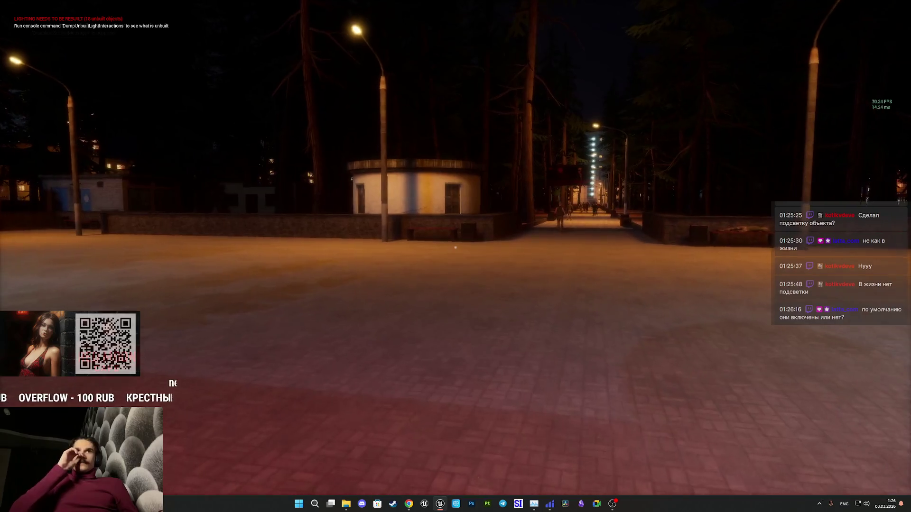
{"action": "key", "text": "w"}
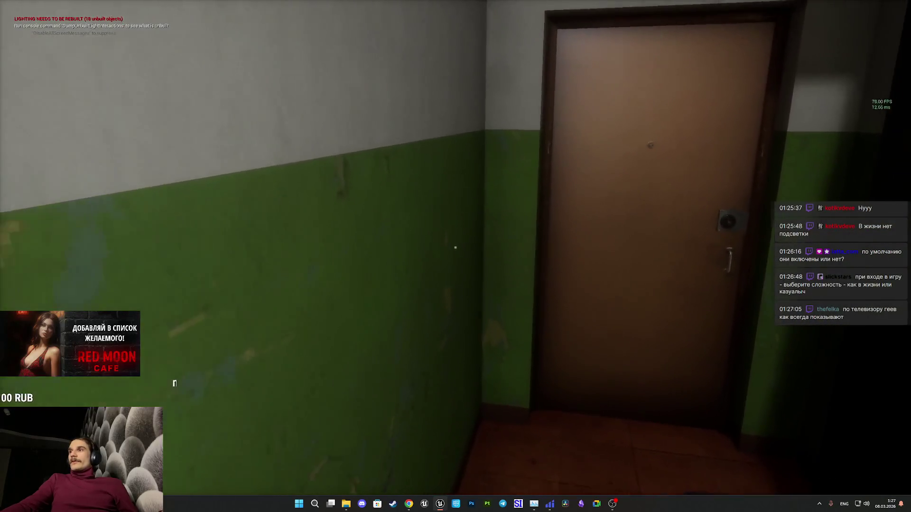
Open the apartment door with E and walk past the elevator and balcony to the stairwell landing.
{"action": "key", "text": "e"}
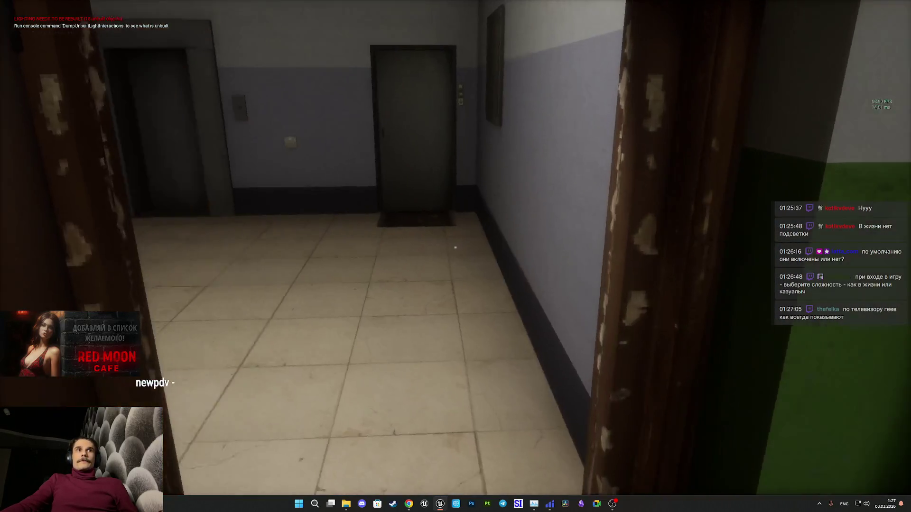
{"action": "key", "text": "w"}
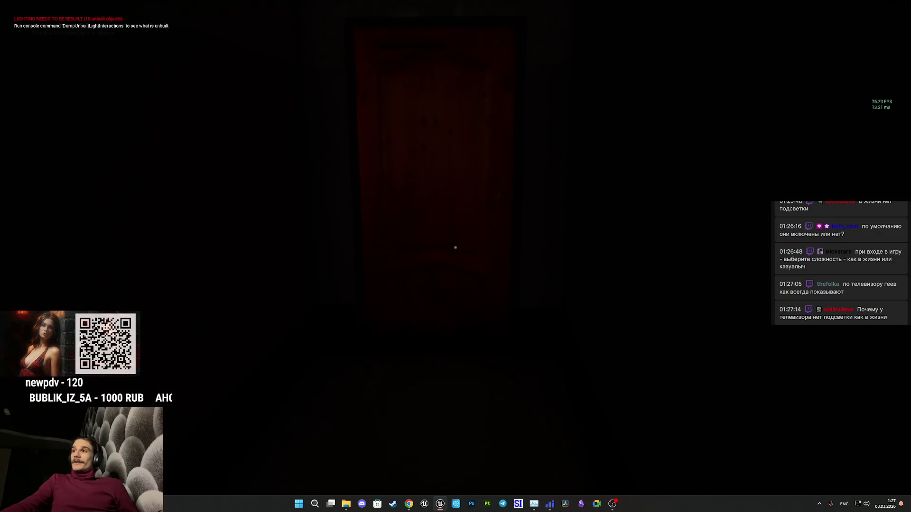
{"action": "key", "text": "w"}
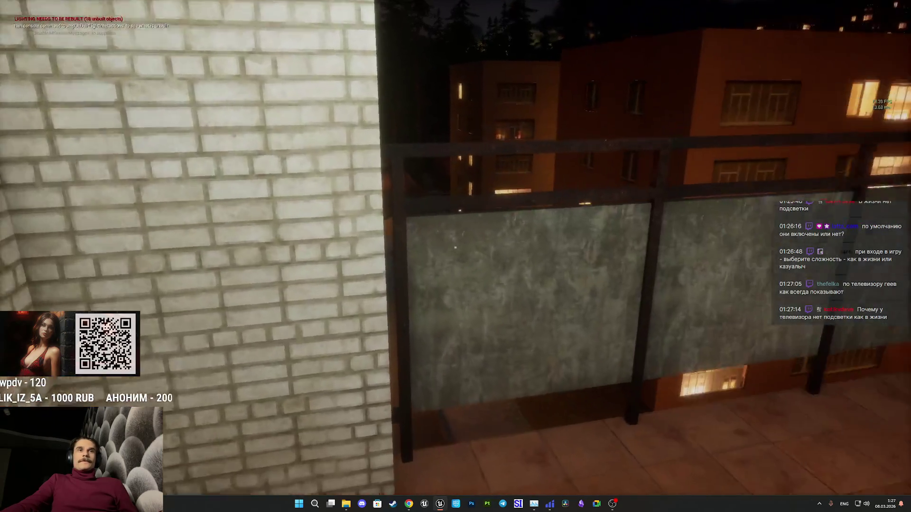
{"action": "key", "text": "w"}
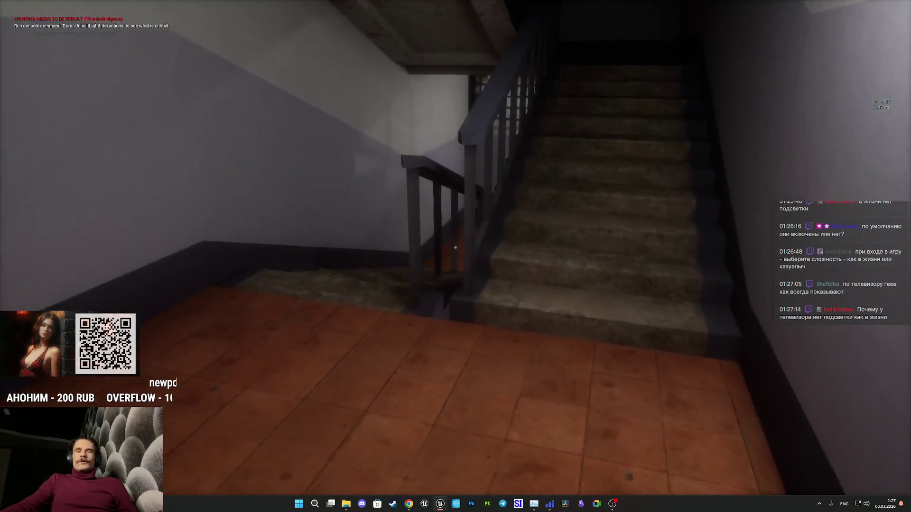
{"action": "key", "text": "w"}
{"action": "key", "text": "w"}
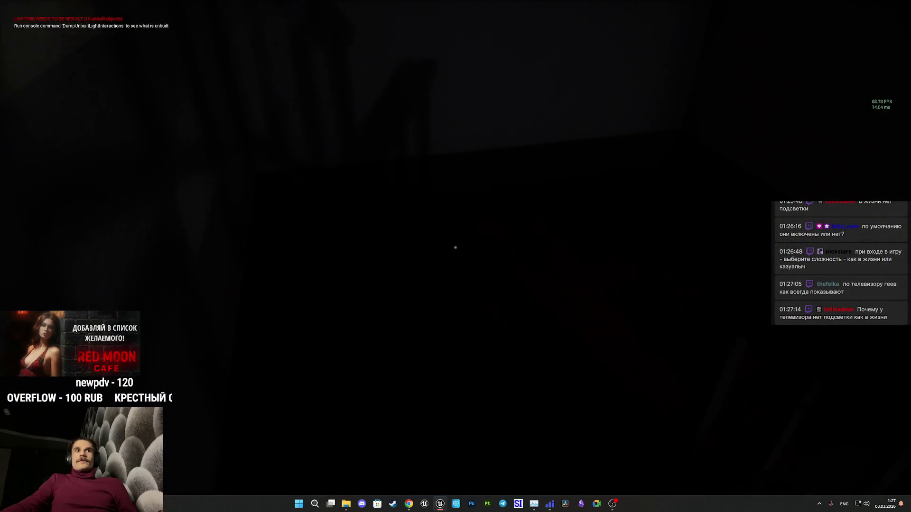
{"action": "key", "text": "w"}
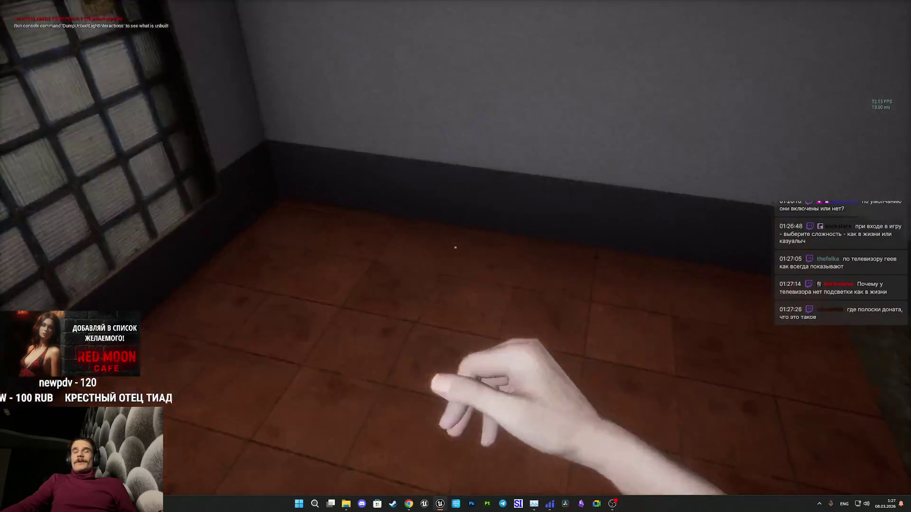
{"action": "key", "text": "w"}
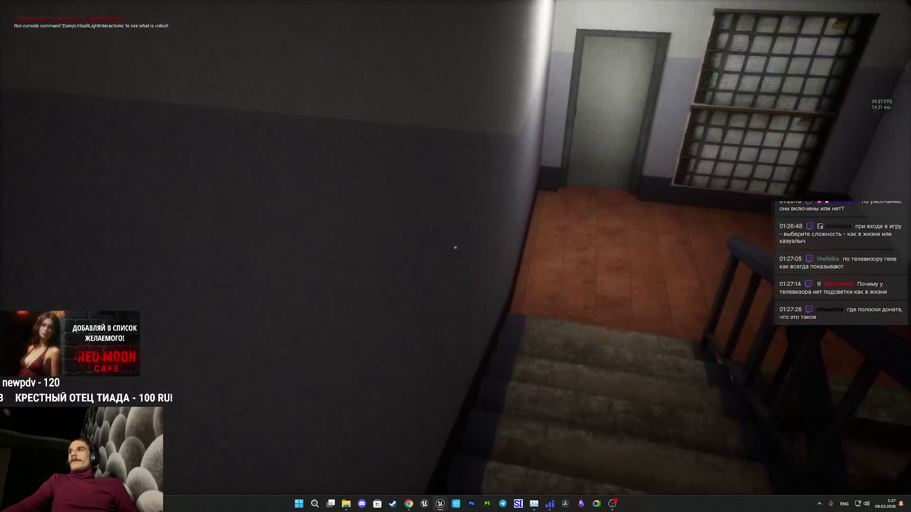
Dismiss the Start menu, then walk downstairs past the mailboxes to the door at the corridor's end.
{"action": "key", "text": "super"}
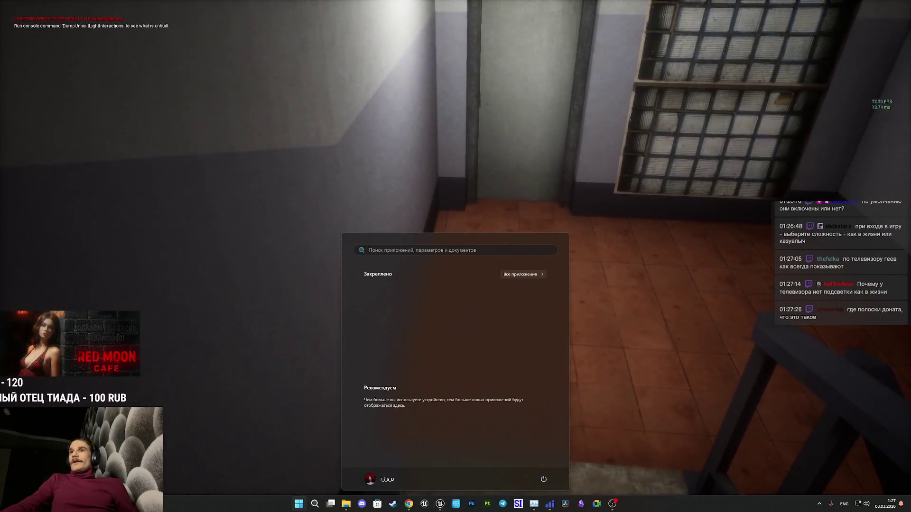
{"action": "key", "text": "Escape"}
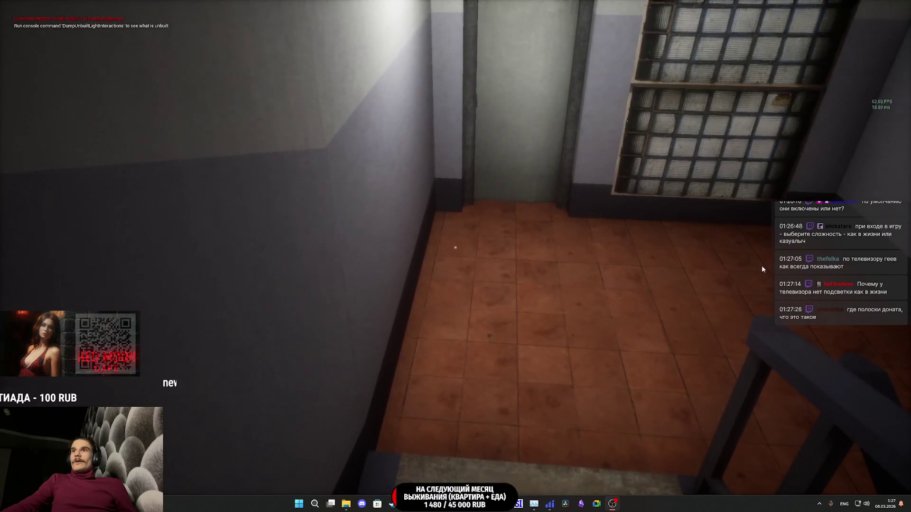
{"action": "key", "text": "w"}
{"action": "key", "text": "w"}
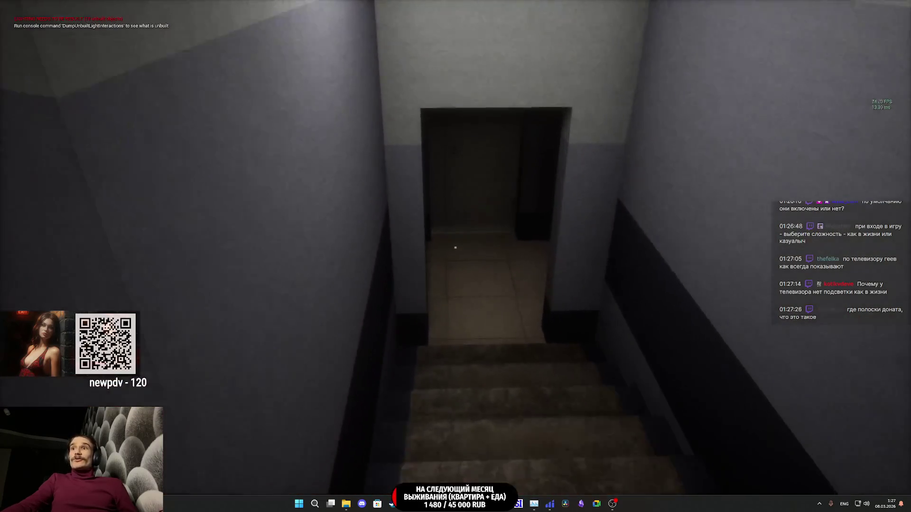
{"action": "key", "text": "w"}
{"action": "key", "text": "w"}
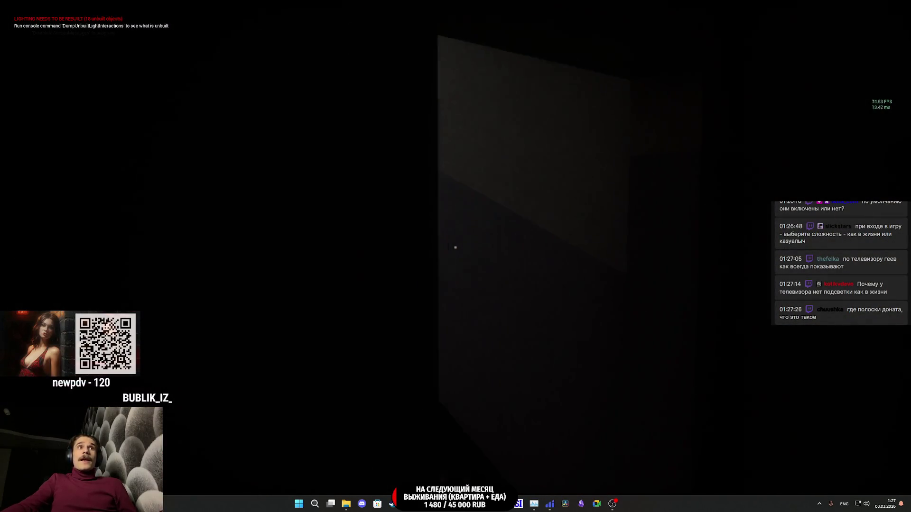
{"action": "key", "text": "w"}
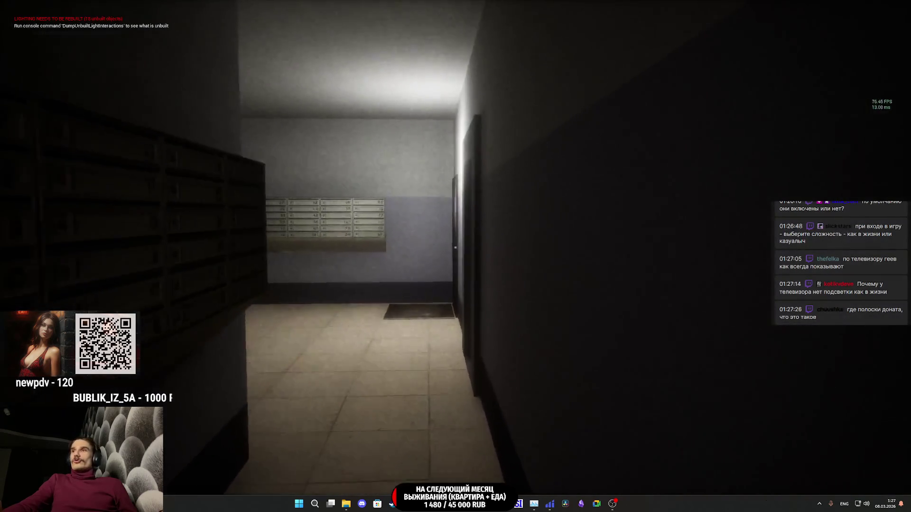
{"action": "key", "text": "s"}
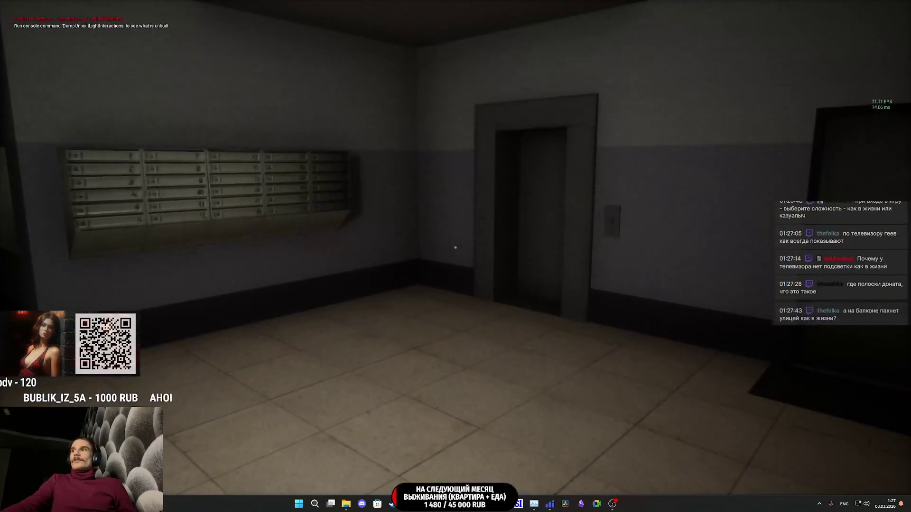
{"action": "key", "text": "w"}
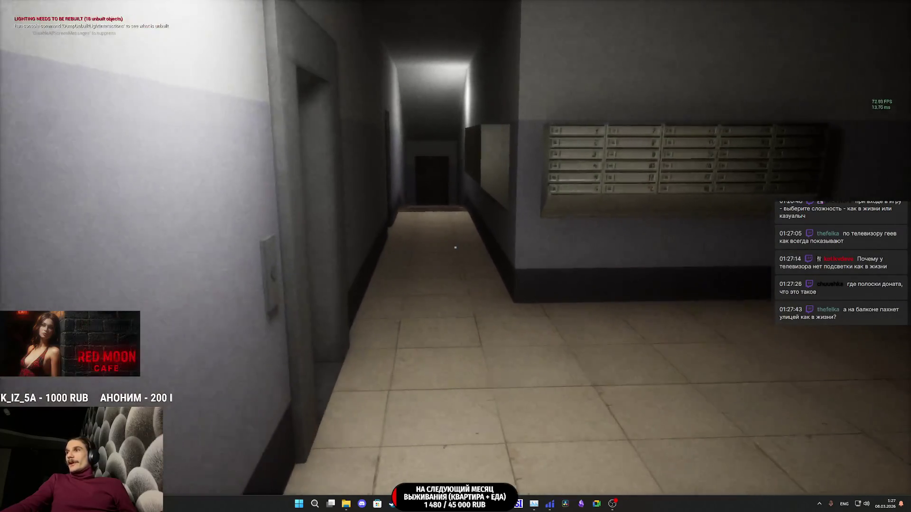
{"action": "key", "text": "w"}
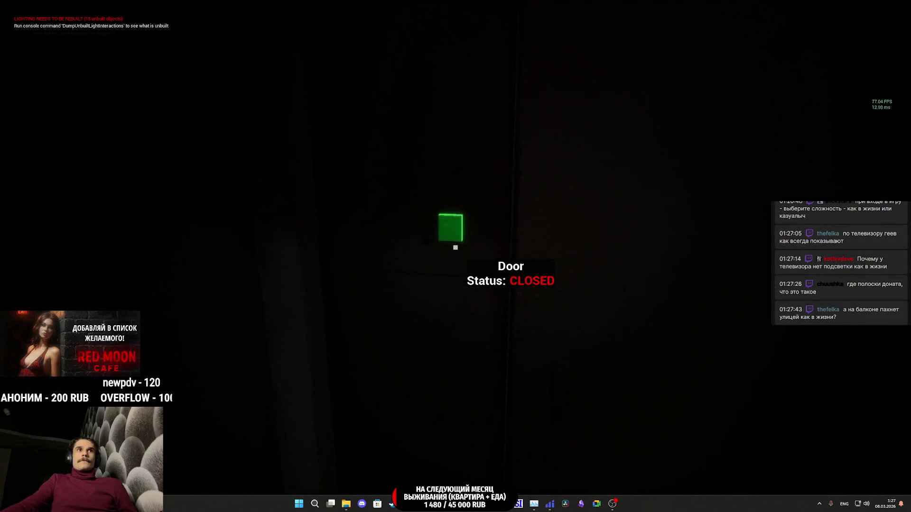
Open the corridor door, walk out to the bench, and stop the session with Esc.
{"action": "key", "text": "e"}
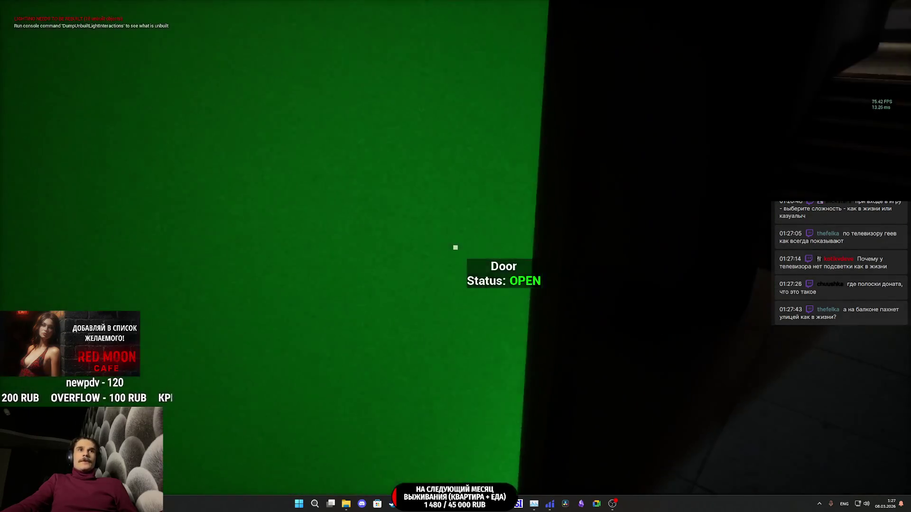
{"action": "key", "text": "e"}
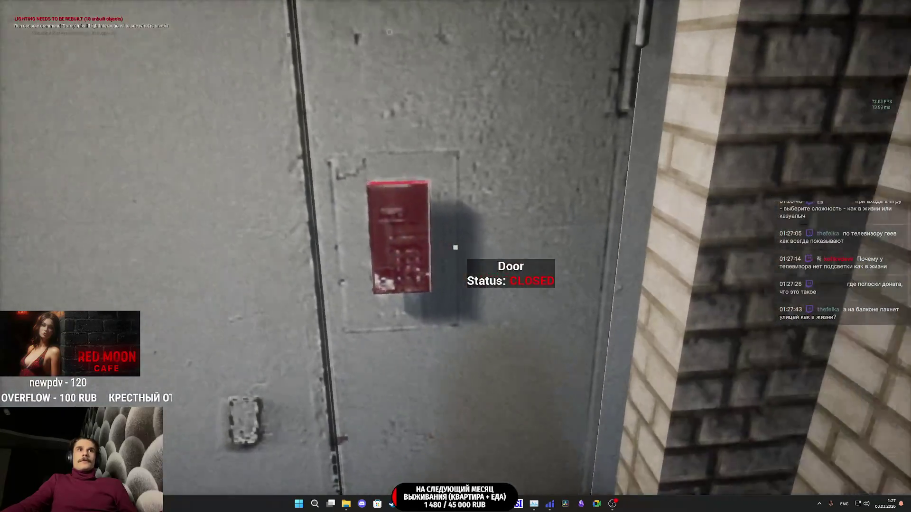
{"action": "mouse_move", "coordinate": [455, 247]}
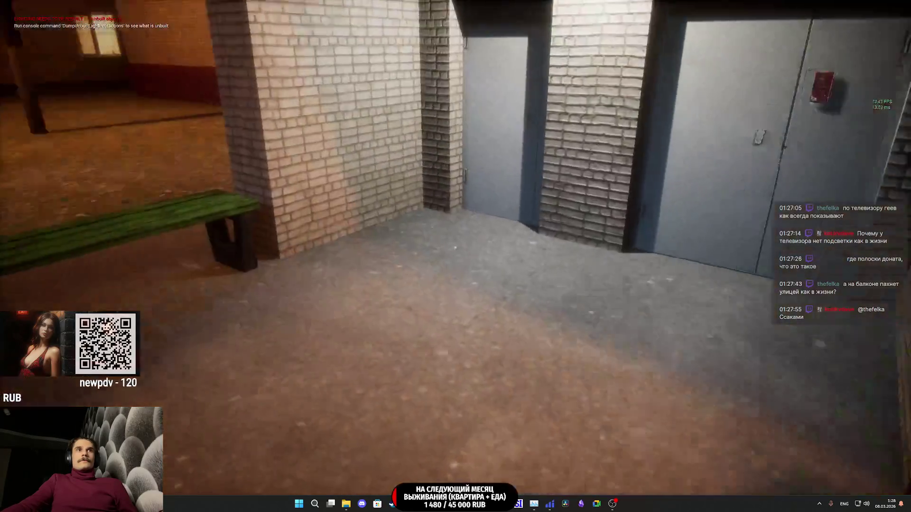
{"action": "key", "text": "w"}
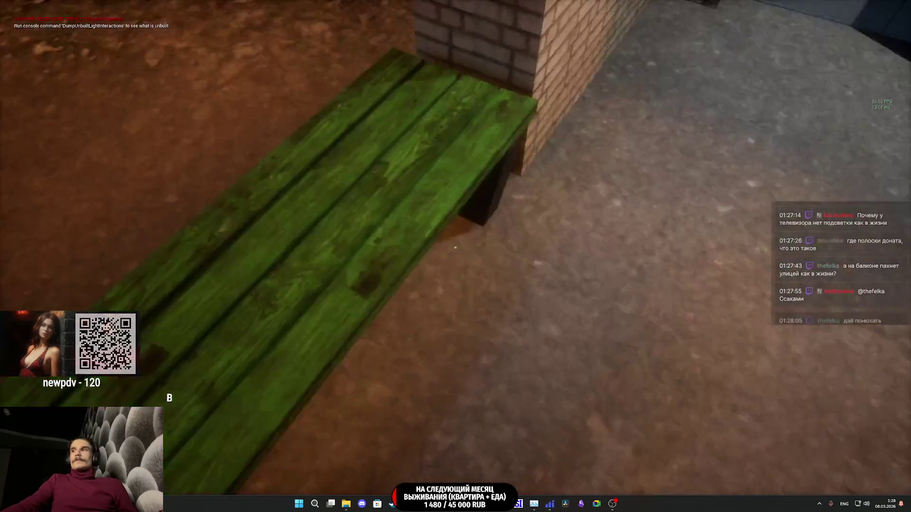
{"action": "key", "text": "Escape"}
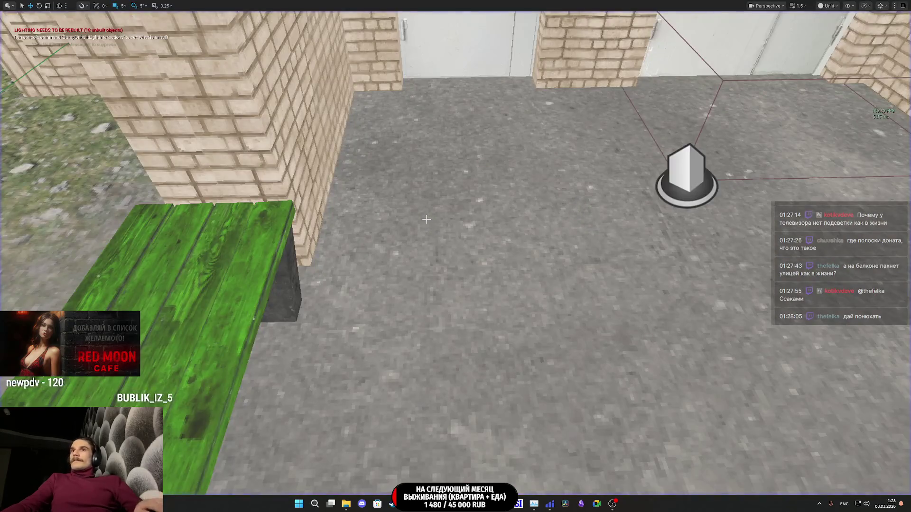
Frame the viewport on the brown entrance door and select Main_Door_BP42.
{"action": "key", "text": "f"}
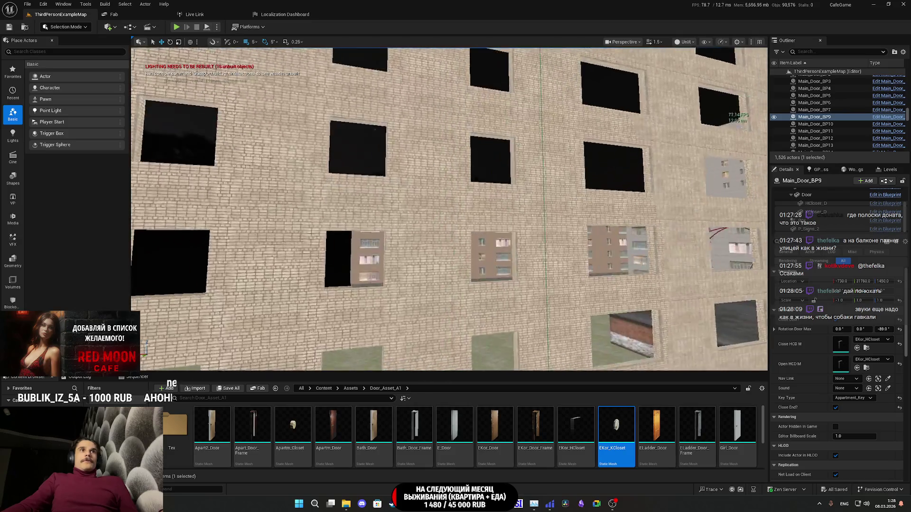
{"action": "key", "text": "w"}
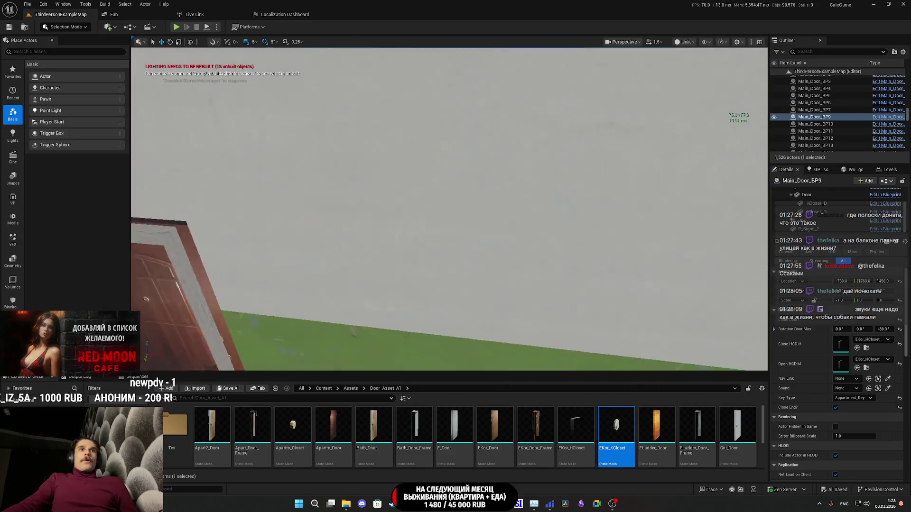
{"action": "key", "text": "f"}
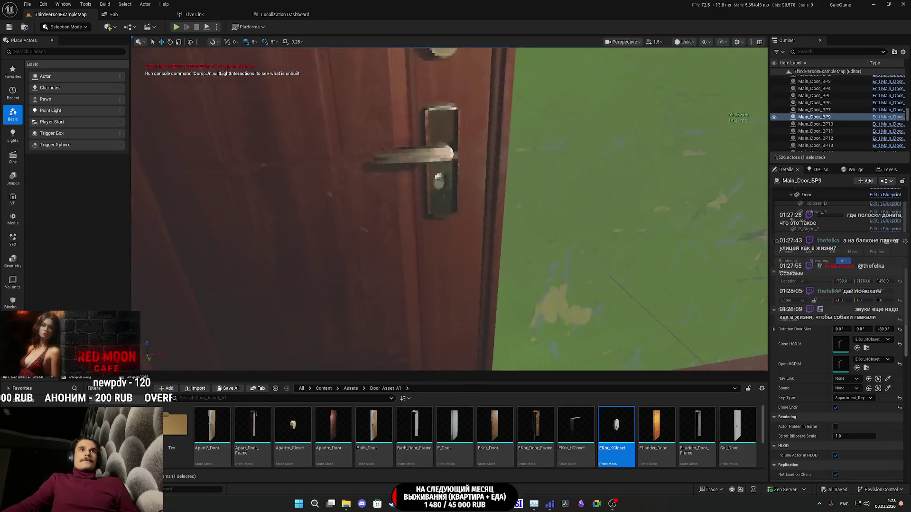
{"action": "left_click", "coordinate": [417, 283]}
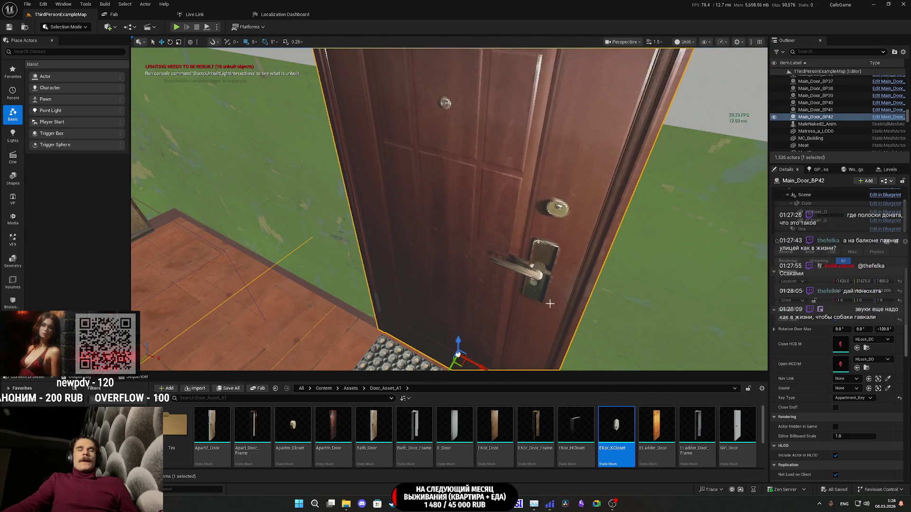
Inspect the door's lock up close from both sides, and pick the Apartm_Closet mesh for its closed-state closer.
{"action": "key", "text": "w"}
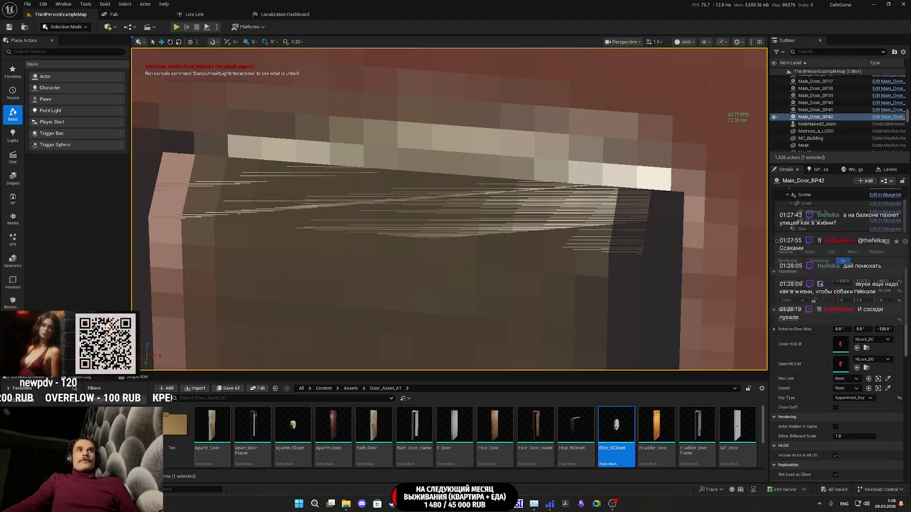
{"action": "key", "text": "s"}
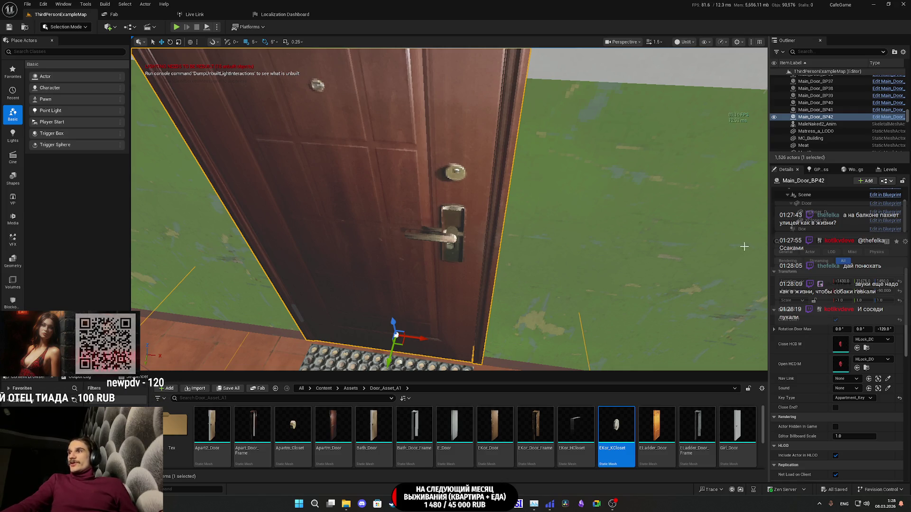
{"action": "left_click_drag", "start_coordinate": [568, 271], "coordinate": [636, 272]}
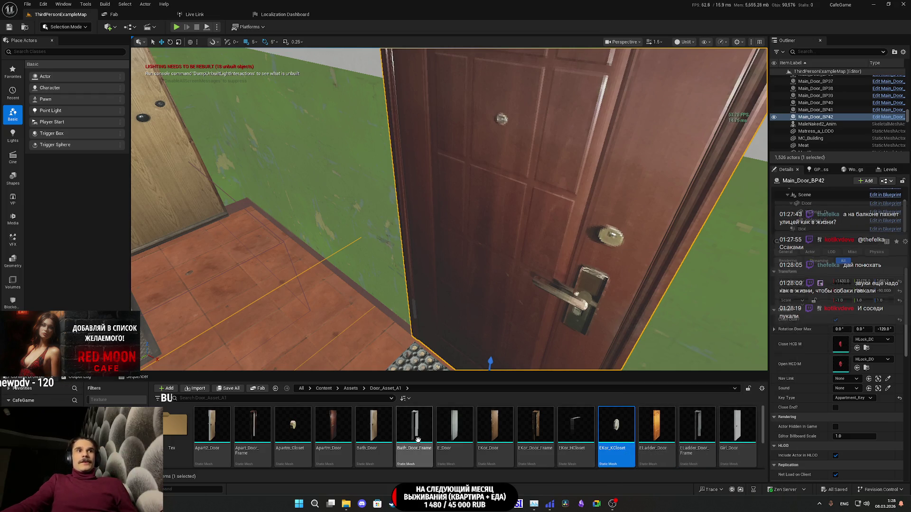
{"action": "left_click", "coordinate": [292, 427]}
Assign Apartm_Closet to Close HCD M, Open HCD M and both HCloser components, then save the map.
{"action": "left_click", "coordinate": [857, 348]}
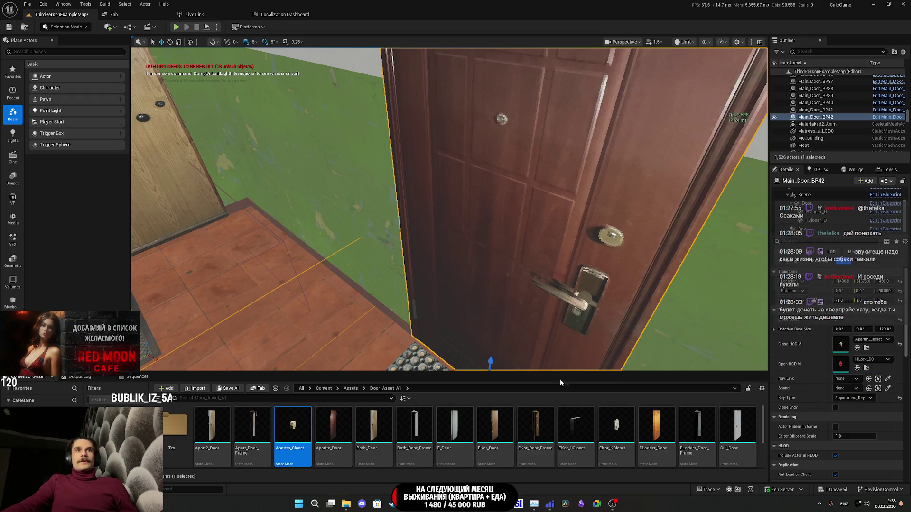
{"action": "left_click", "coordinate": [857, 367]}
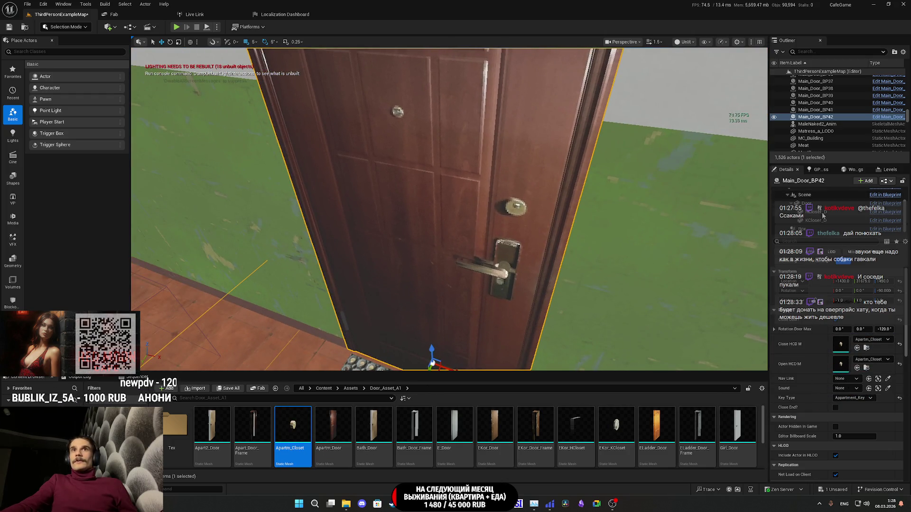
{"action": "left_click", "coordinate": [821, 212]}
{"action": "left_click", "coordinate": [821, 221], "text": "ctrl"}
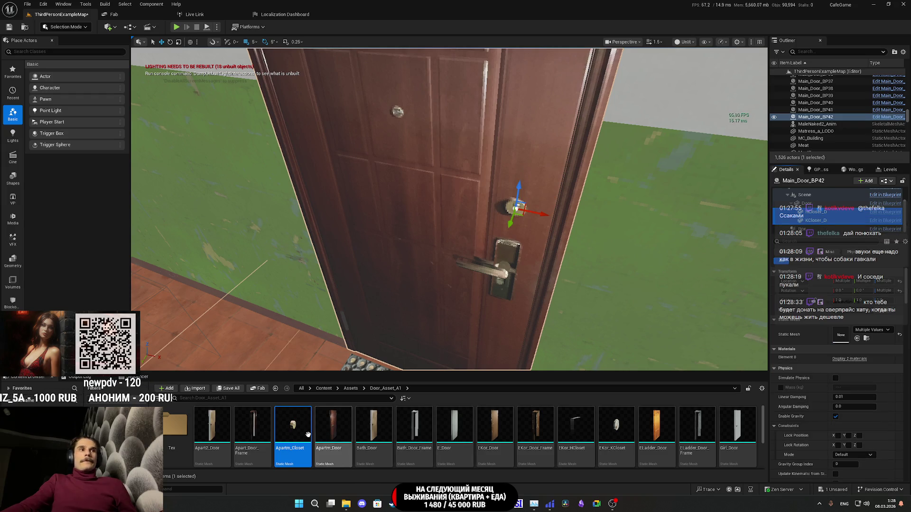
{"action": "left_click_drag", "start_coordinate": [854, 351], "coordinate": [852, 346]}
{"action": "left_click", "coordinate": [228, 388]}
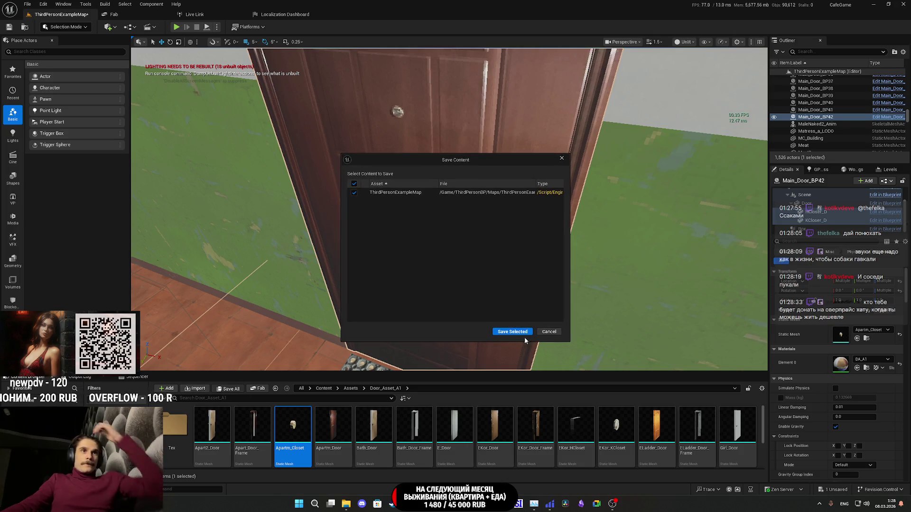
{"action": "left_click", "coordinate": [517, 331]}
Tick Rendering > Visible on the closer component and commit the location value edit.
{"action": "scroll", "coordinate": [808, 369], "scroll_direction": "down", "scroll_amount": 5}
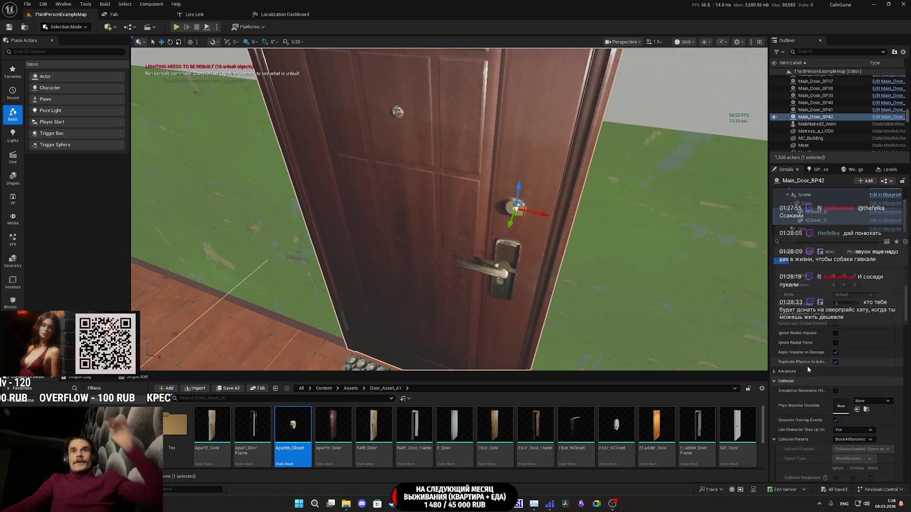
{"action": "scroll", "coordinate": [809, 370], "scroll_direction": "down", "scroll_amount": 5}
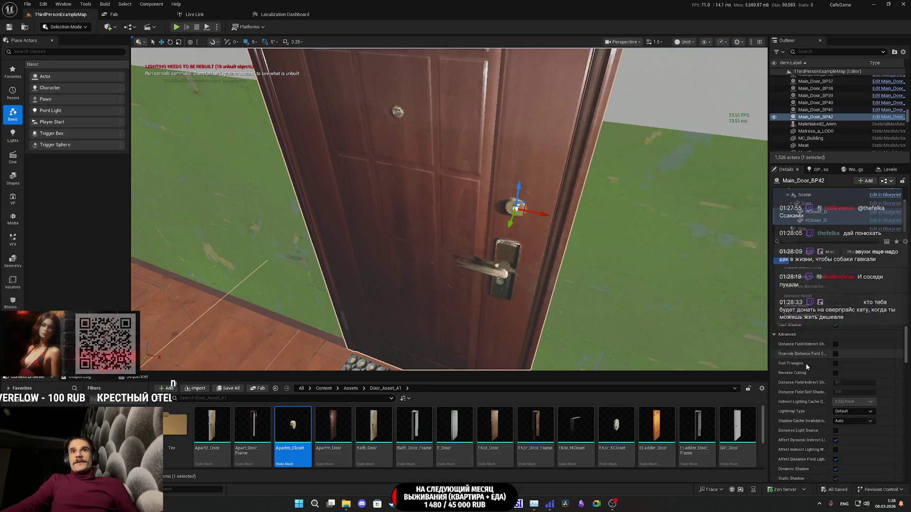
{"action": "scroll", "coordinate": [814, 369], "scroll_direction": "down", "scroll_amount": 4}
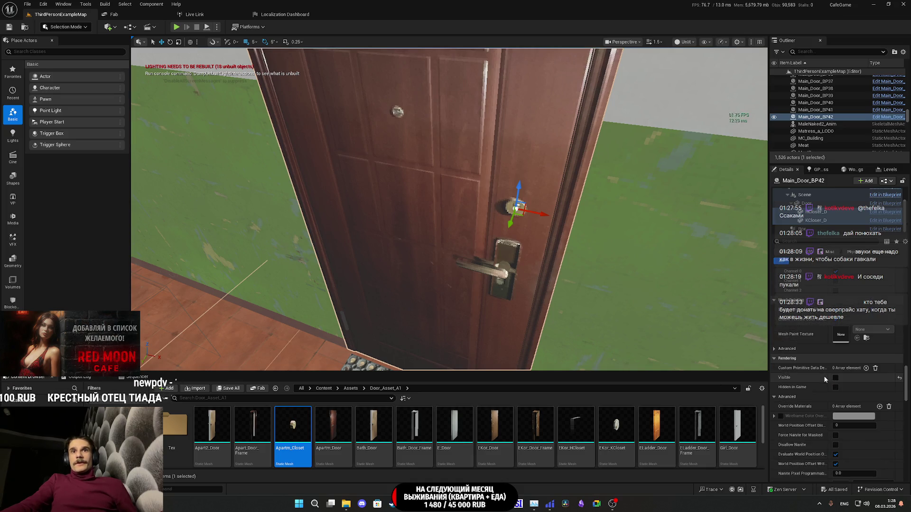
{"action": "left_click", "coordinate": [835, 377]}
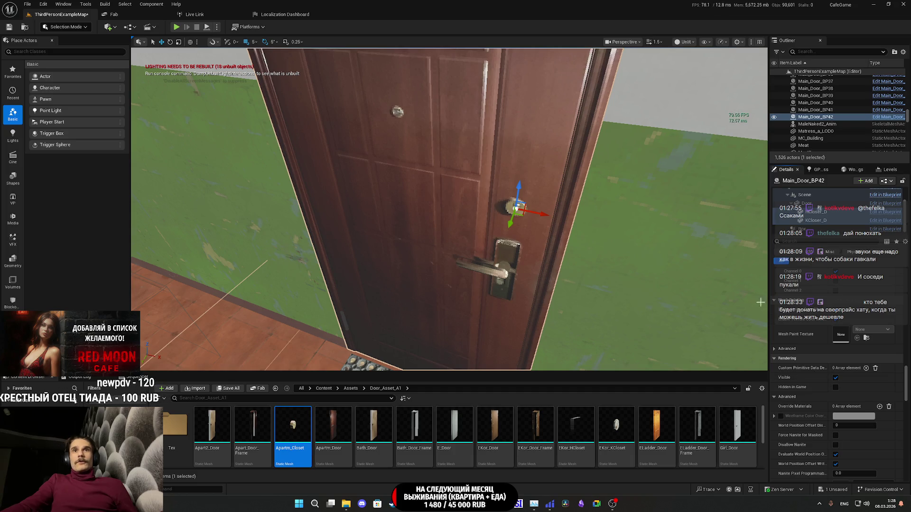
{"action": "scroll", "coordinate": [792, 309], "scroll_direction": "up", "scroll_amount": 5}
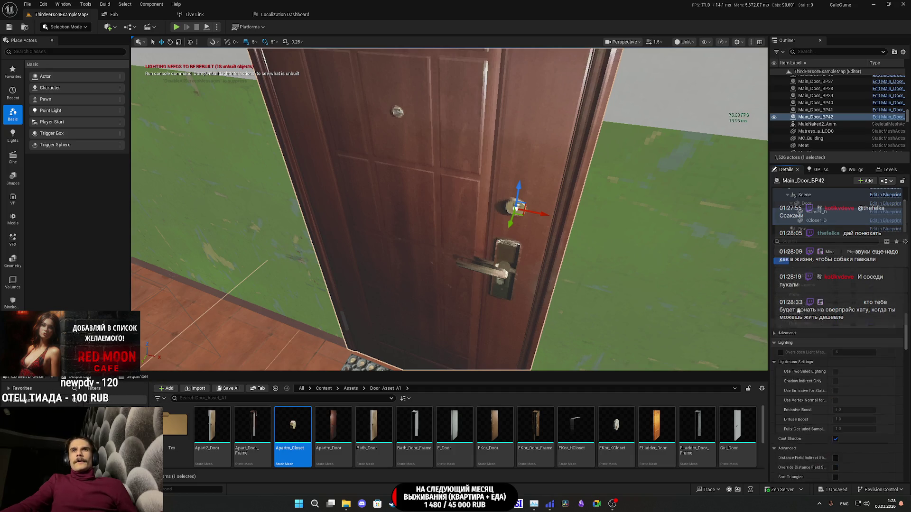
{"action": "scroll", "coordinate": [793, 309], "scroll_direction": "up", "scroll_amount": 5}
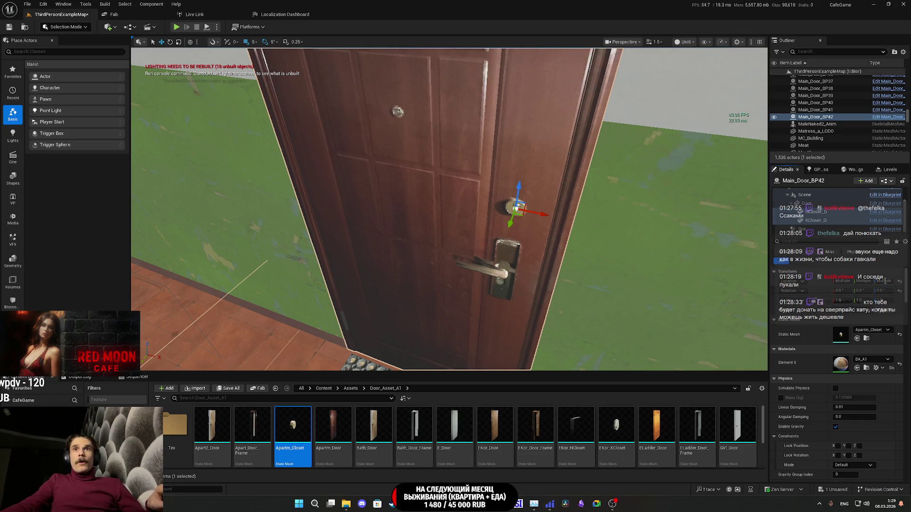
{"action": "left_click", "coordinate": [845, 281]}
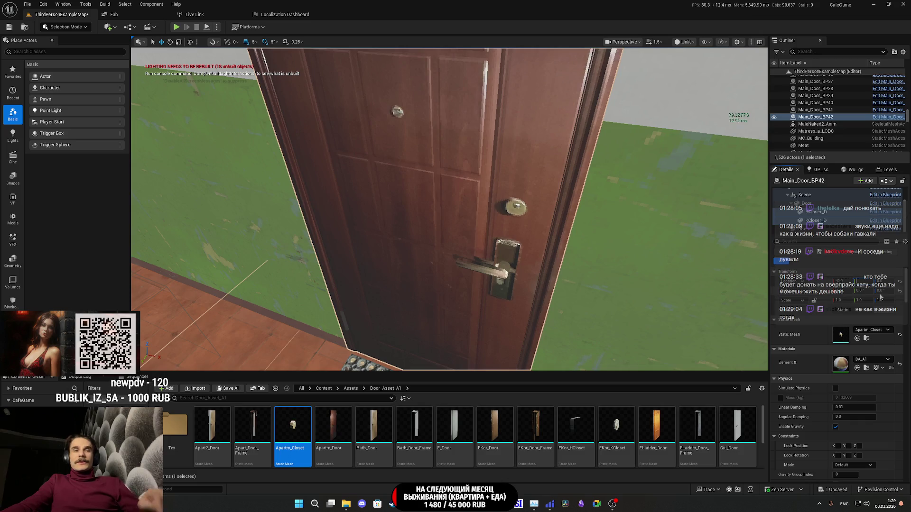
Inspect the doorway and the door's gaps in its frame, selecting the round closer knob.
{"action": "left_click_drag", "start_coordinate": [569, 241], "coordinate": [569, 241]}
{"action": "left_click_drag", "start_coordinate": [649, 258], "coordinate": [649, 258]}
{"action": "left_click", "coordinate": [649, 258]}
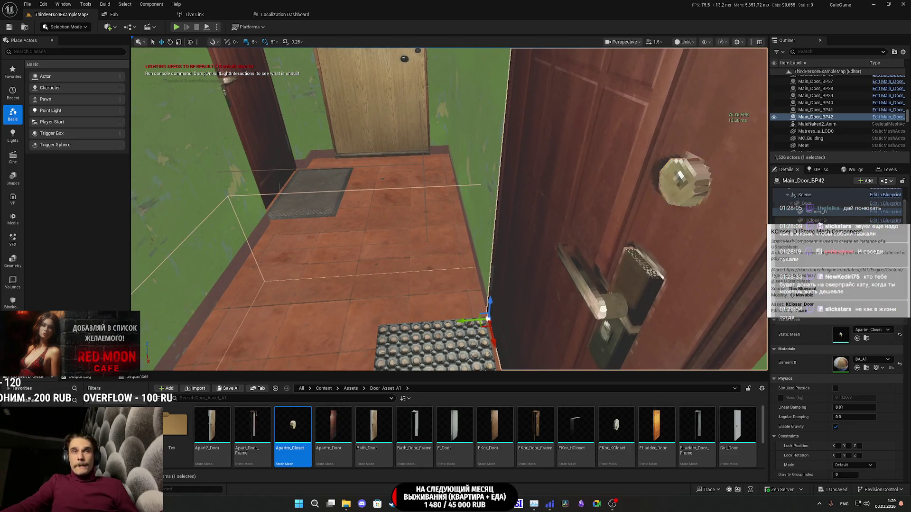
{"action": "left_click_drag", "start_coordinate": [522, 213], "coordinate": [522, 213]}
{"action": "left_click_drag", "start_coordinate": [617, 269], "coordinate": [617, 269]}
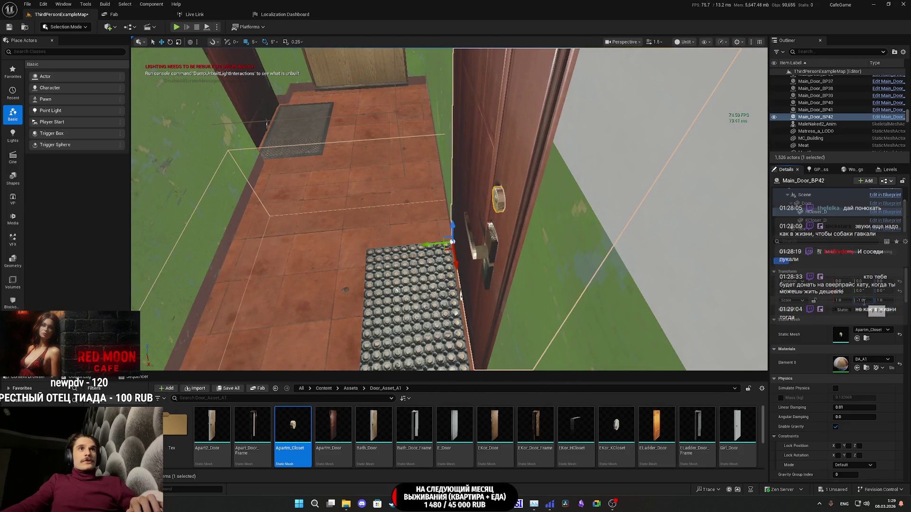
{"action": "left_click_drag", "start_coordinate": [267, 124], "coordinate": [267, 125]}
{"action": "left_click_drag", "start_coordinate": [572, 199], "coordinate": [556, 198]}
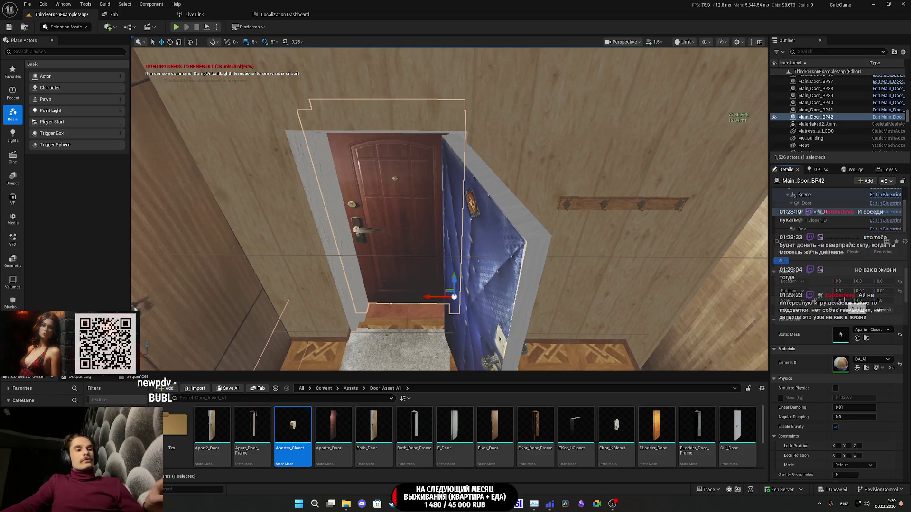
{"action": "left_click_drag", "start_coordinate": [557, 198], "coordinate": [557, 198]}
{"action": "left_click_drag", "start_coordinate": [750, 277], "coordinate": [750, 277]}
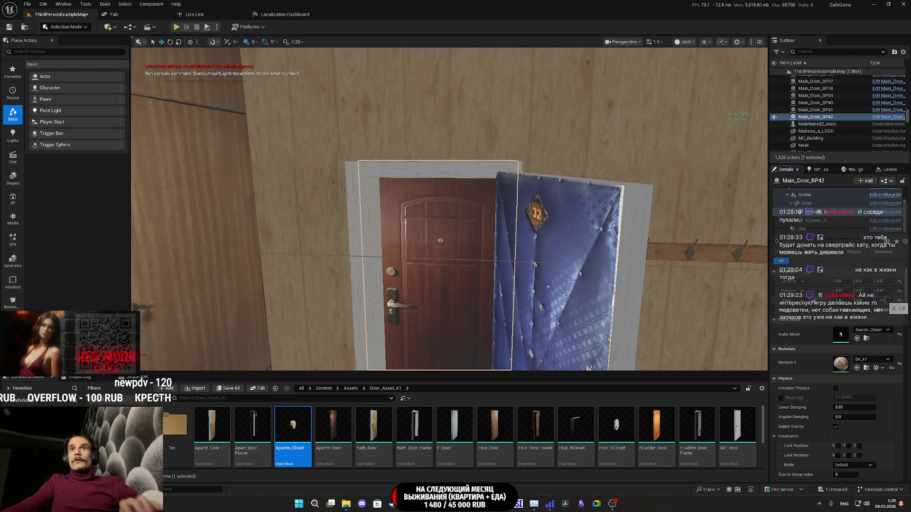
Frame the entrance door and set its X scale to -1.25.
{"action": "key", "text": "f"}
{"action": "mouse_move", "coordinate": [449, 208]}
{"action": "left_mouse_down"}
{"action": "mouse_move", "coordinate": [422, 275]}
{"action": "mouse_move", "coordinate": [418, 244]}
{"action": "left_mouse_up"}
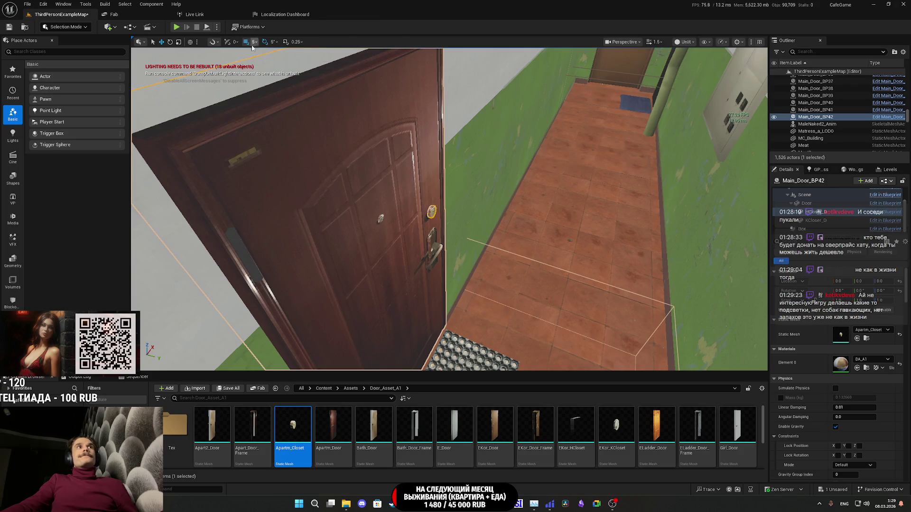
{"action": "key", "text": "f"}
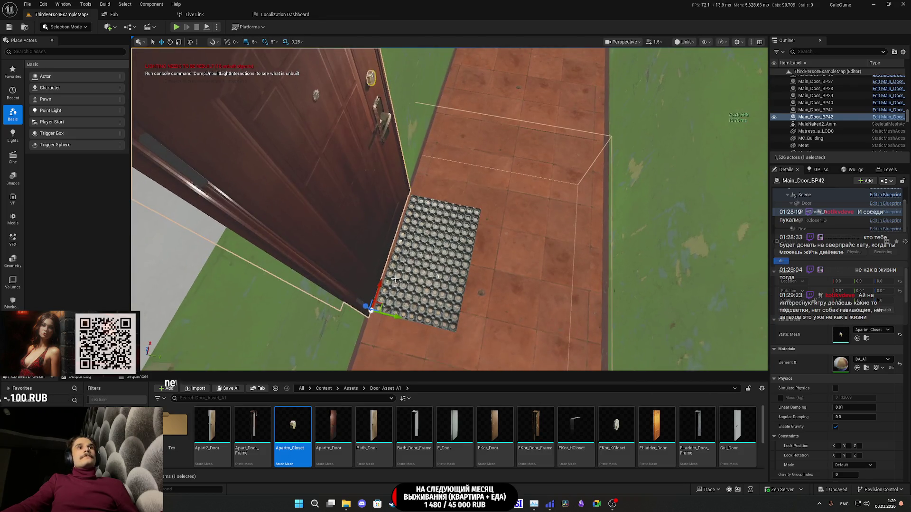
{"action": "left_click", "coordinate": [178, 42]}
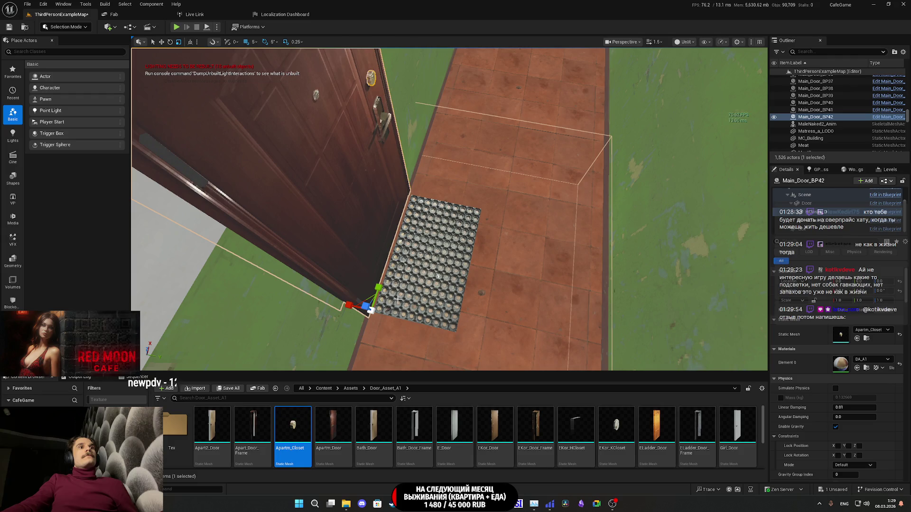
{"action": "left_click_drag", "start_coordinate": [838, 300], "coordinate": [821, 300]}
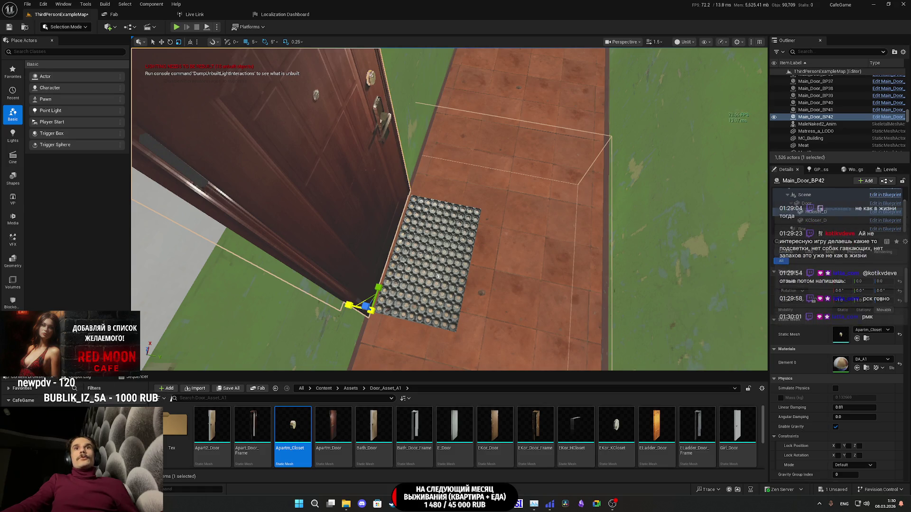
Move the closer's Location X from -10 to -8, then save the map.
{"action": "key", "text": "f"}
{"action": "mouse_move", "coordinate": [529, 335]}
{"action": "left_mouse_down"}
{"action": "mouse_move", "coordinate": [508, 308]}
{"action": "mouse_move", "coordinate": [504, 324]}
{"action": "mouse_move", "coordinate": [508, 315]}
{"action": "left_mouse_up"}
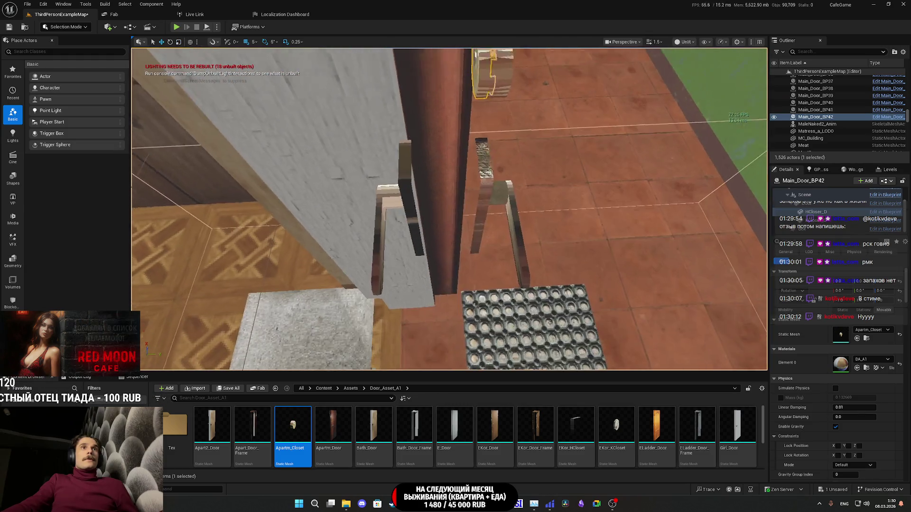
{"action": "left_click_drag", "start_coordinate": [509, 314], "coordinate": [509, 314]}
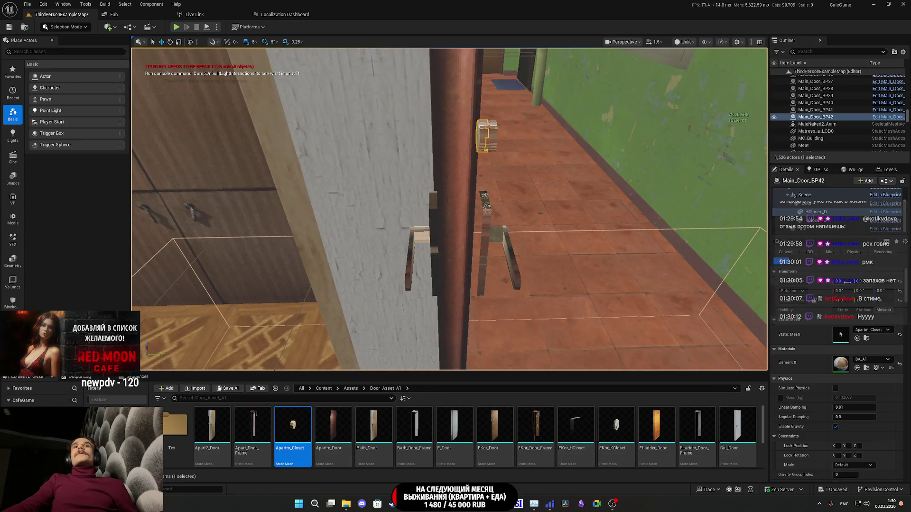
{"action": "left_click_drag", "start_coordinate": [509, 314], "coordinate": [509, 314]}
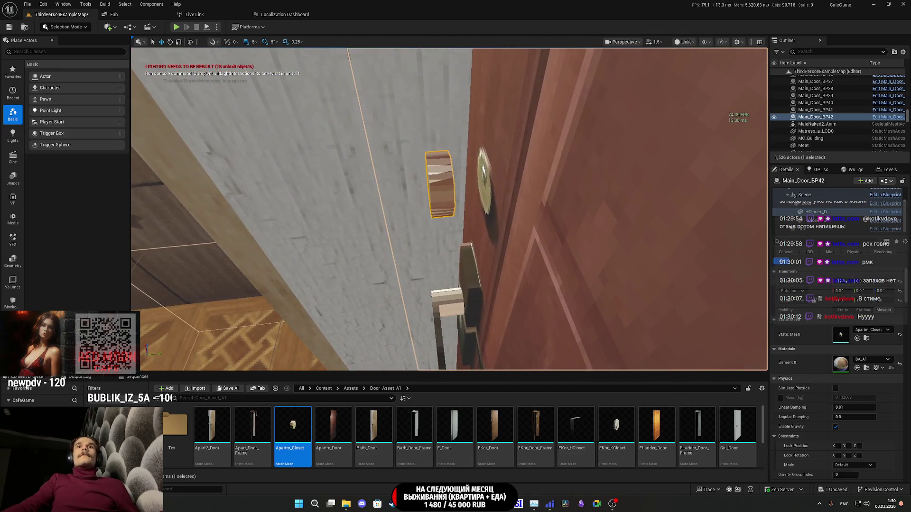
{"action": "left_click_drag", "start_coordinate": [840, 281], "coordinate": [851, 281]}
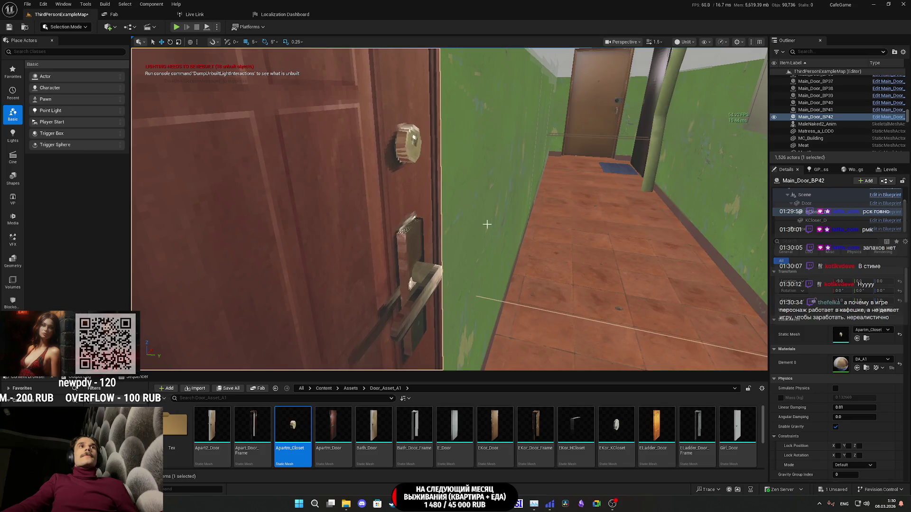
{"action": "left_click", "coordinate": [232, 388]}
{"action": "left_click", "coordinate": [517, 332]}
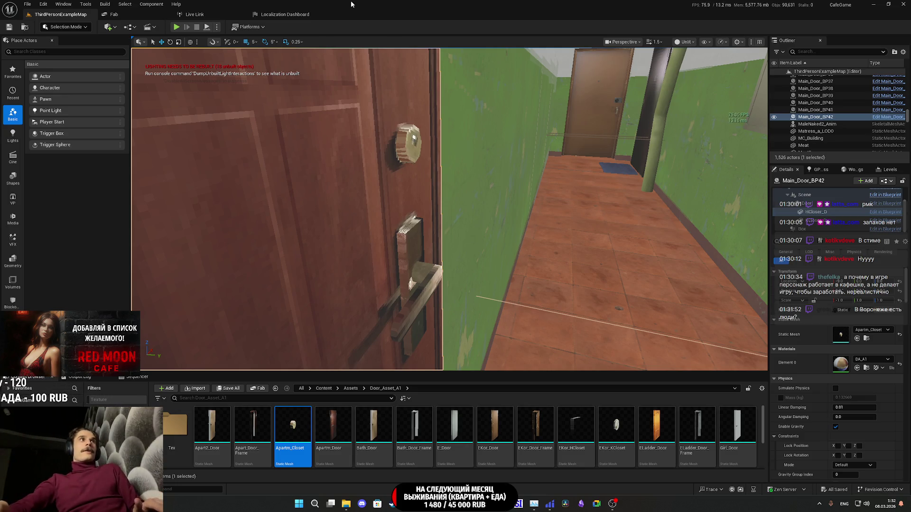
Start Play-In-Editor with Alt+P.
{"action": "key", "text": "alt+p"}
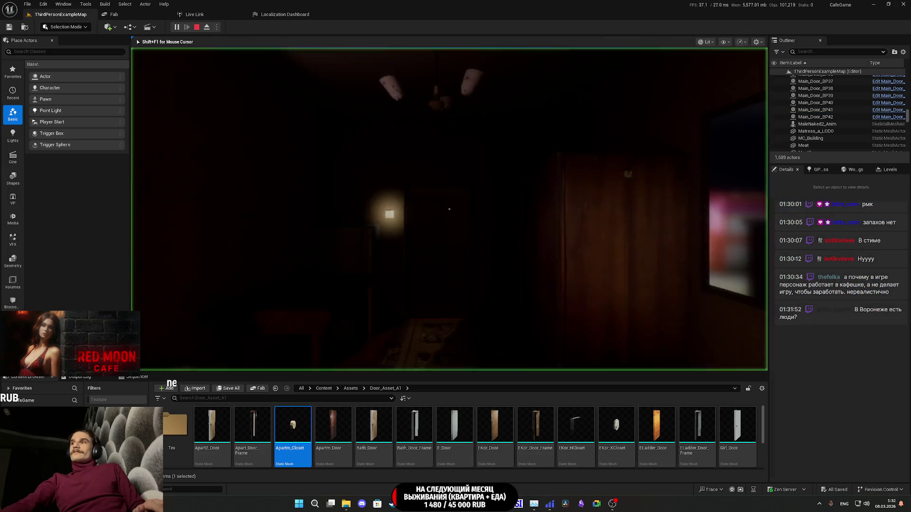
Go fullscreen, switch on the toilet light, open the closet and take the red shirt.
{"action": "key", "text": "F11"}
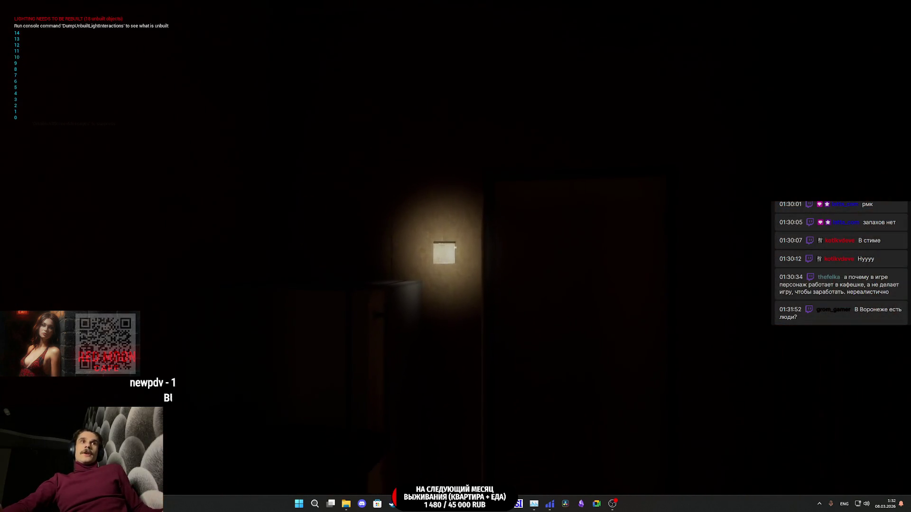
{"action": "key", "text": "w"}
{"action": "key", "text": "e"}
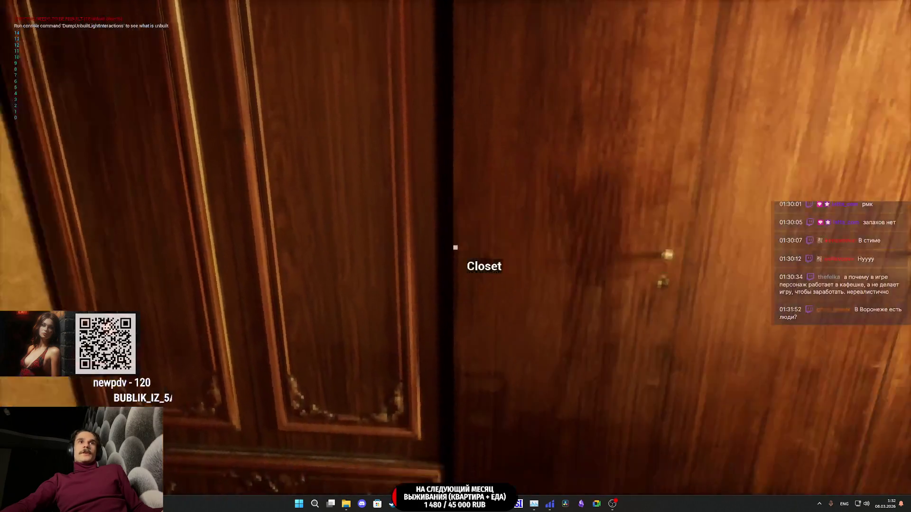
{"action": "key", "text": "e"}
{"action": "key", "text": "e"}
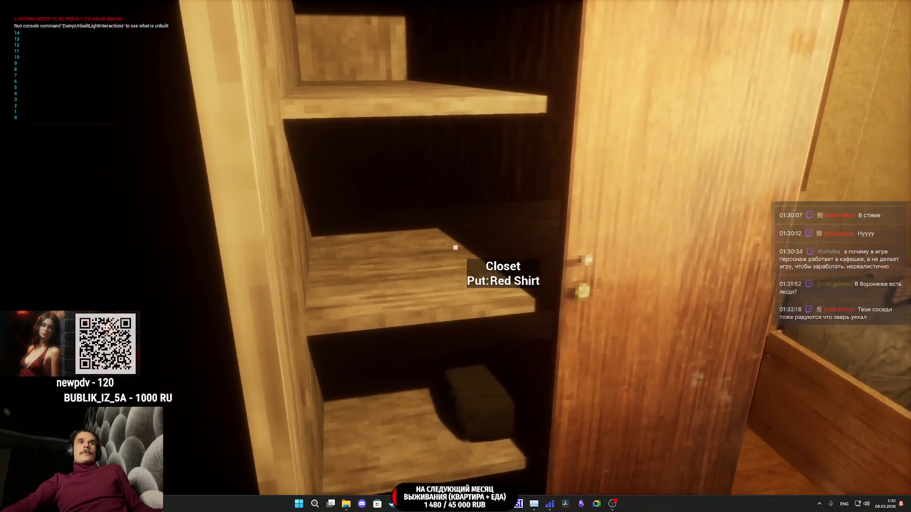
{"action": "key", "text": "w"}
{"action": "key", "text": "w"}
{"action": "key", "text": "w"}
{"action": "key", "text": "e"}
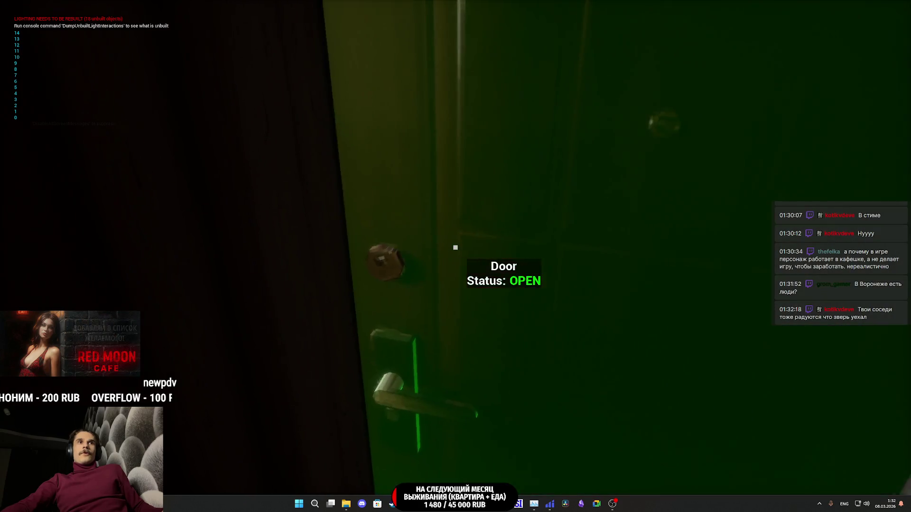
Step out of the apartment, lock the door with the Apartment Keys and back into the hallway.
{"action": "key", "text": "w"}
{"action": "key", "text": "w"}
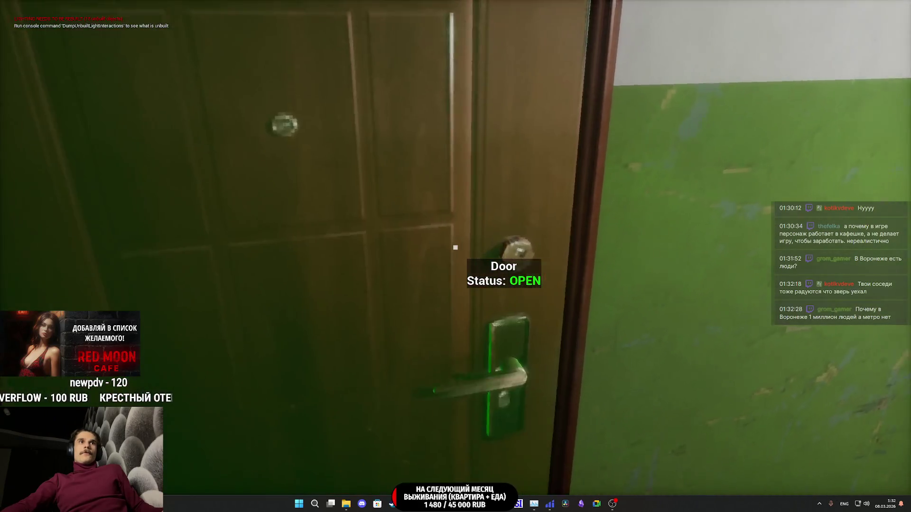
{"action": "key", "text": "w"}
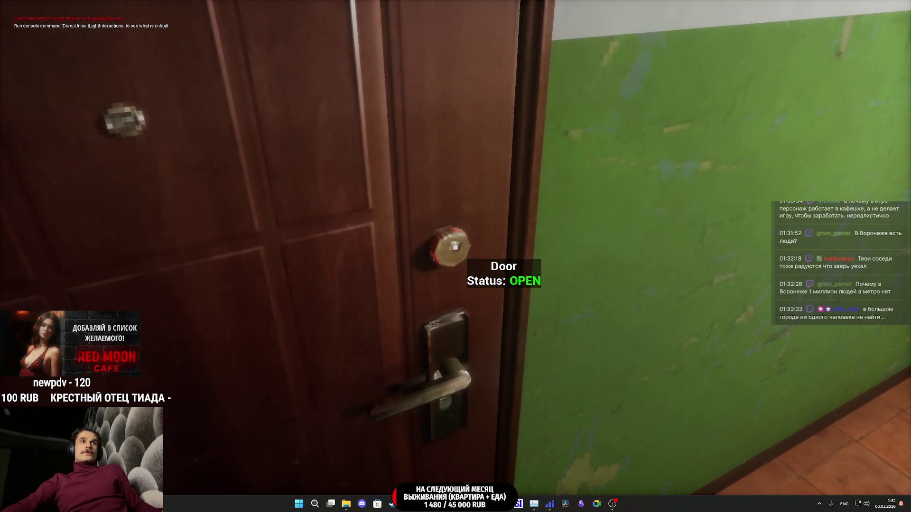
{"action": "key", "text": "Tab"}
{"action": "mouse_move", "coordinate": [439, 432]}
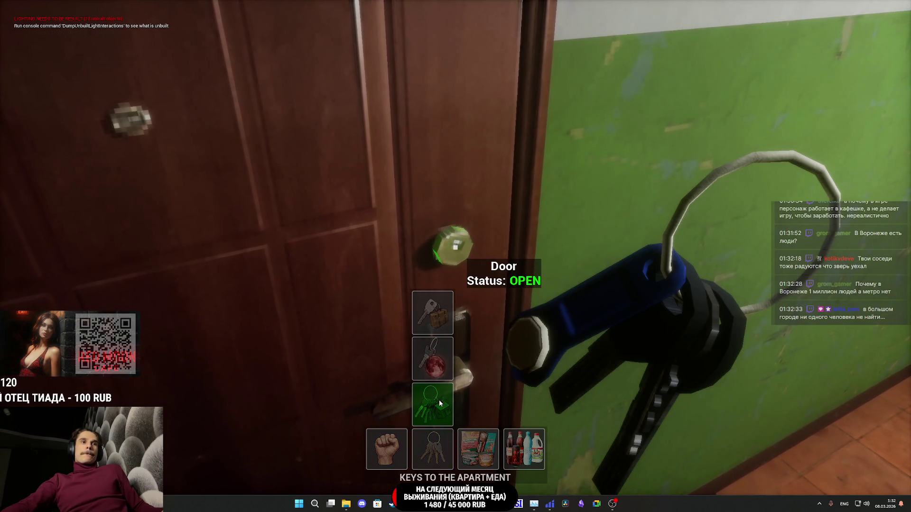
{"action": "left_click", "coordinate": [440, 403]}
{"action": "key", "text": "e"}
{"action": "key", "text": "Tab"}
{"action": "key", "text": "Tab"}
{"action": "key", "text": "s"}
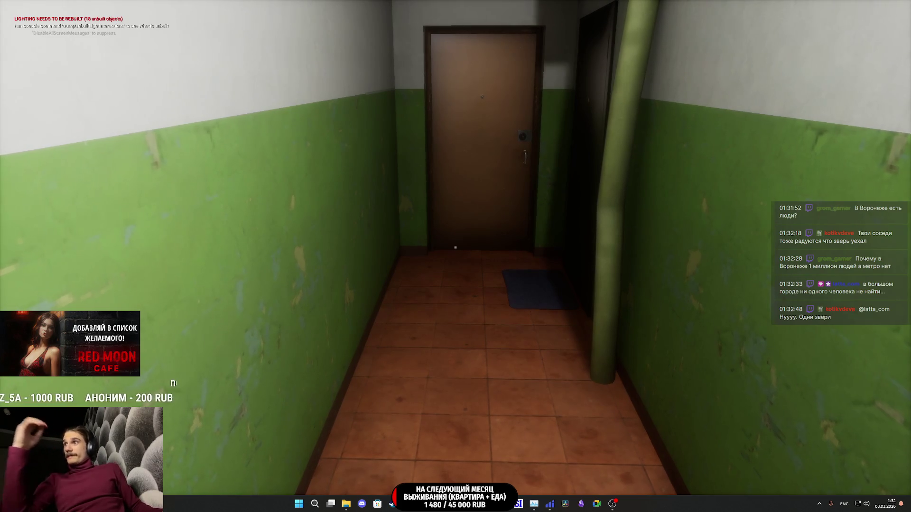
Walk down the hallway to the elevator, call it, enter and press the 1st floor button.
{"action": "key", "text": "w"}
{"action": "key", "text": "w"}
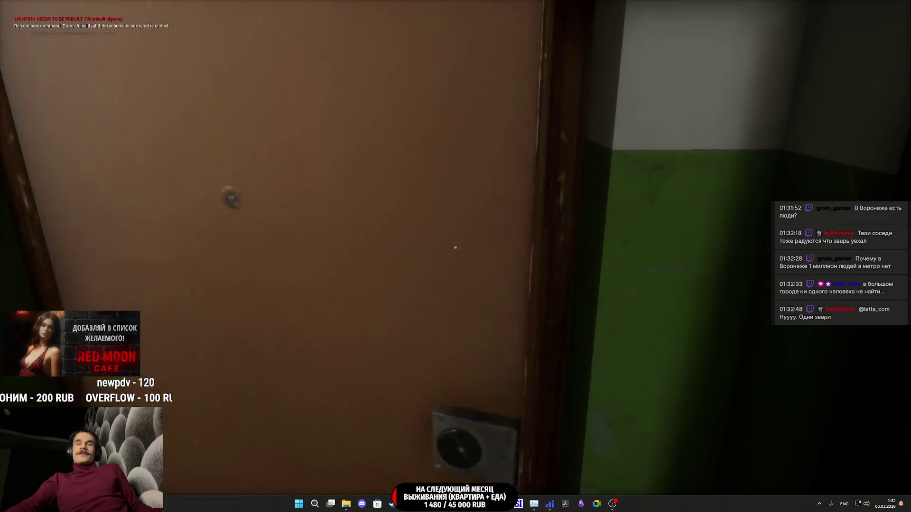
{"action": "key", "text": "w"}
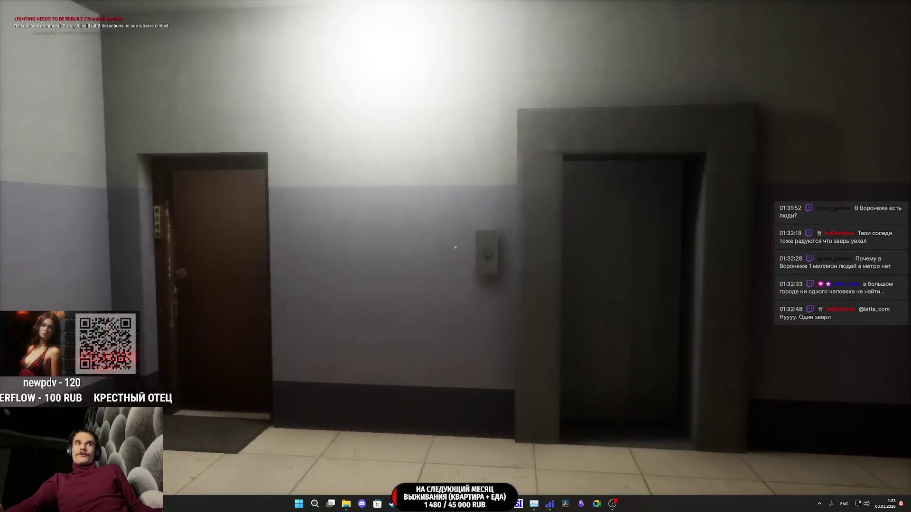
{"action": "key", "text": "w"}
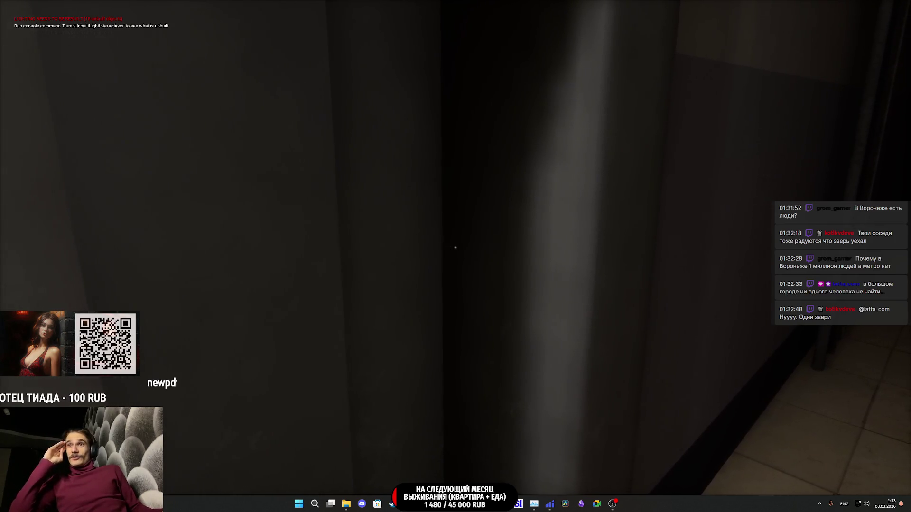
{"action": "key", "text": "s"}
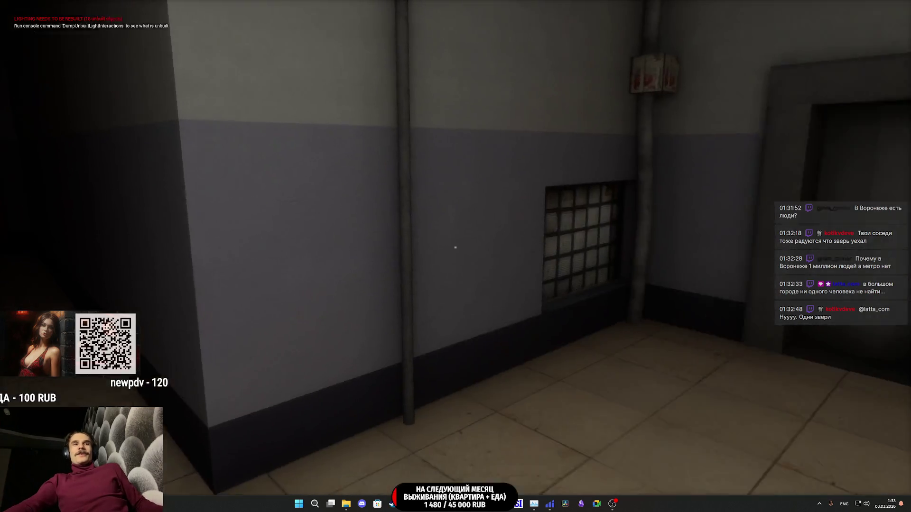
{"action": "key", "text": "w"}
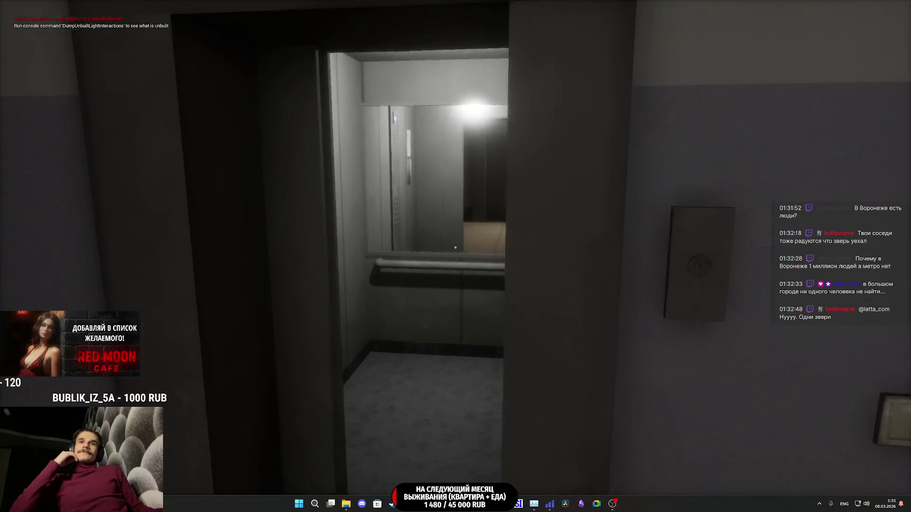
{"action": "key", "text": "w"}
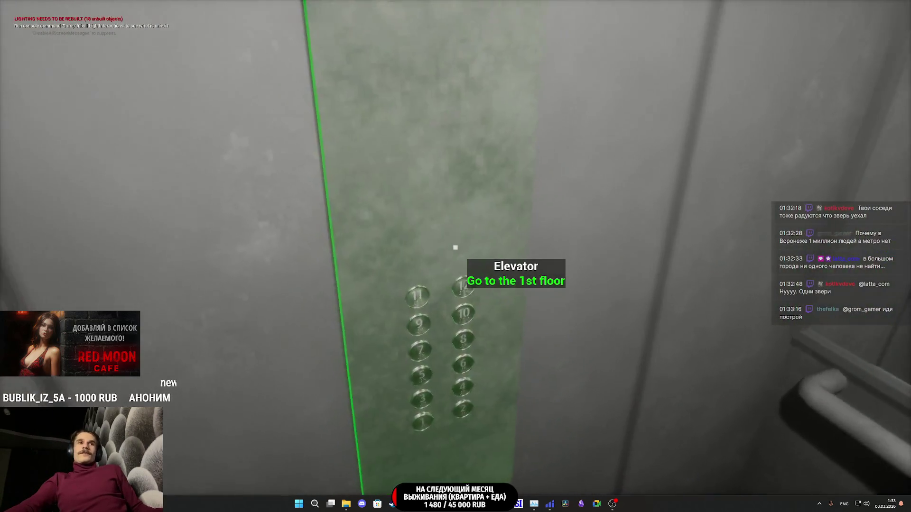
{"action": "key", "text": "e"}
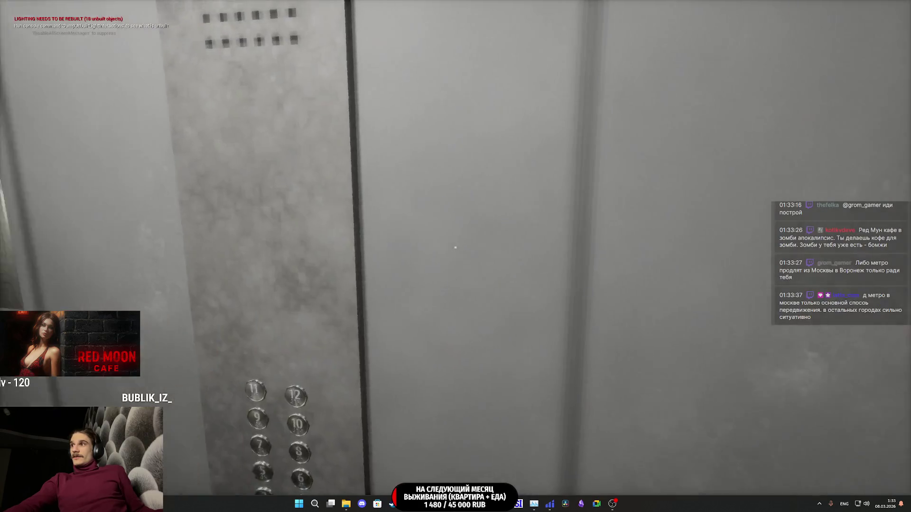
Exit the elevator, walk past the mailboxes down the corridor, and go out through the end door.
{"action": "mouse_move", "coordinate": [456, 247]}
{"action": "key", "text": "e"}
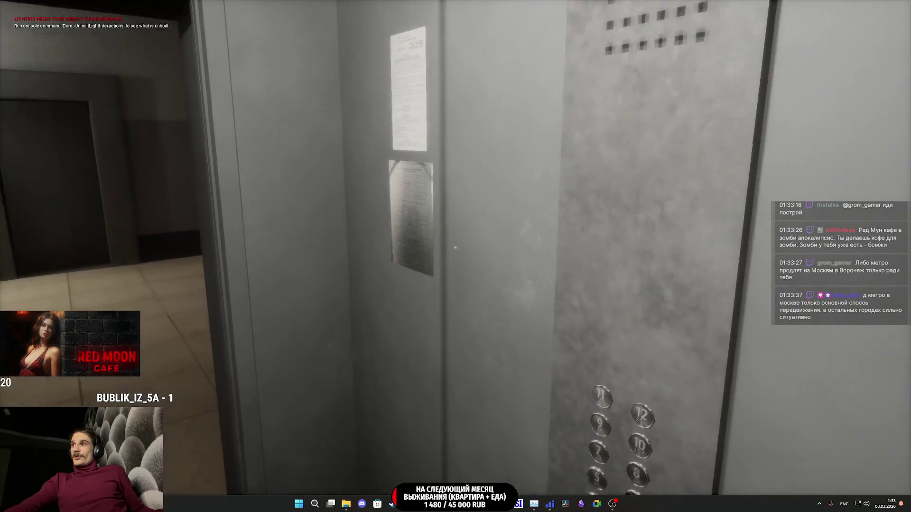
{"action": "key", "text": "w"}
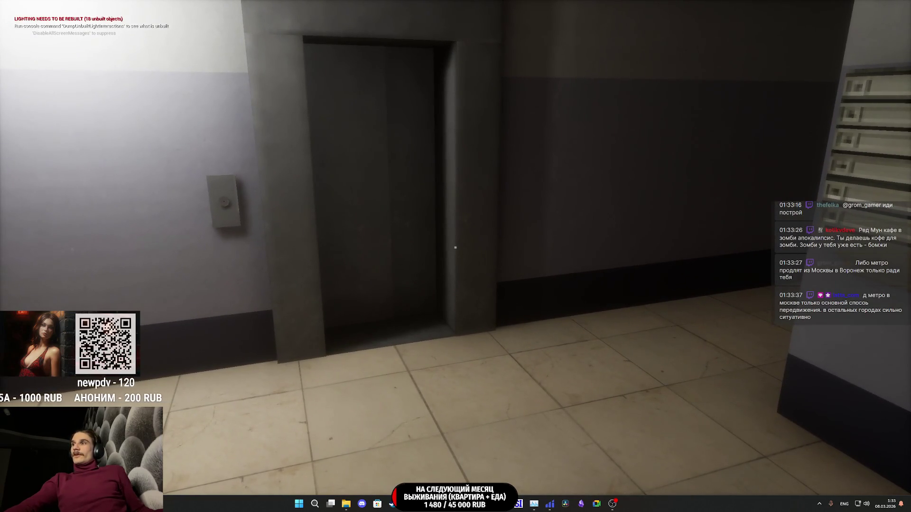
{"action": "key", "text": "w"}
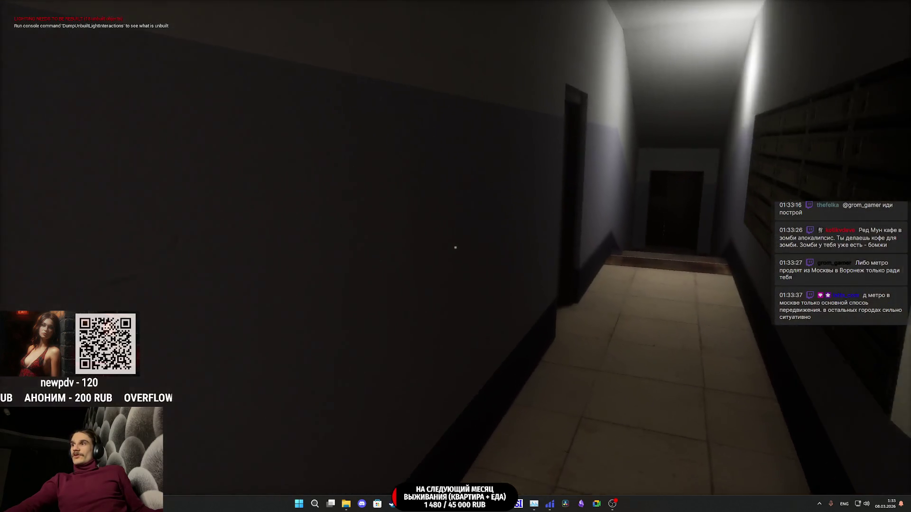
{"action": "key", "text": "w"}
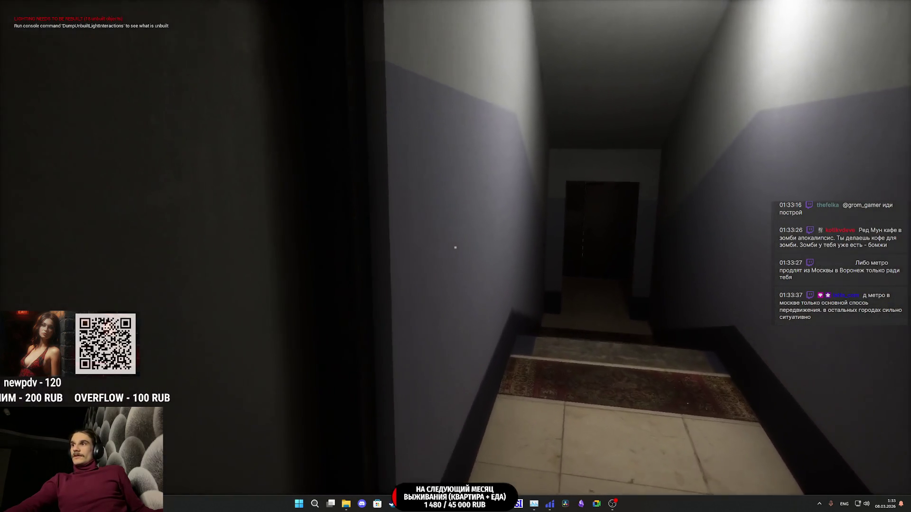
{"action": "key", "text": "w"}
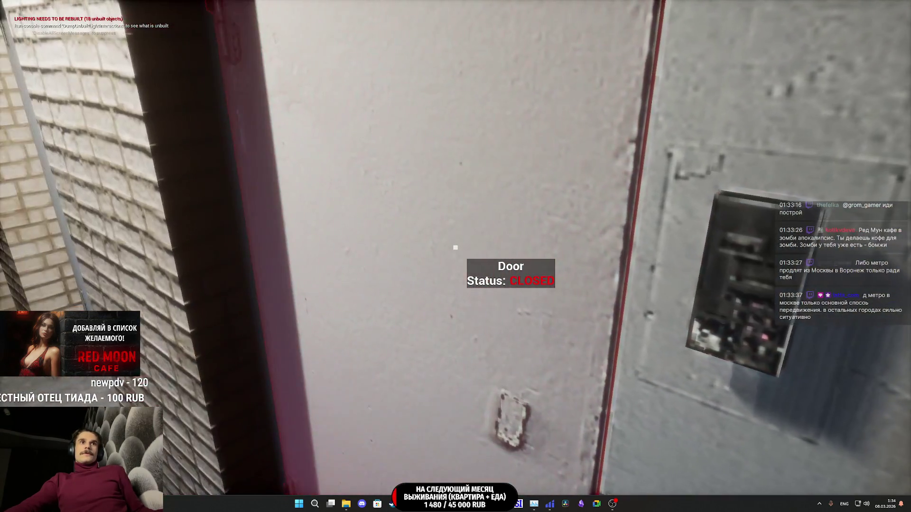
{"action": "key", "text": "e"}
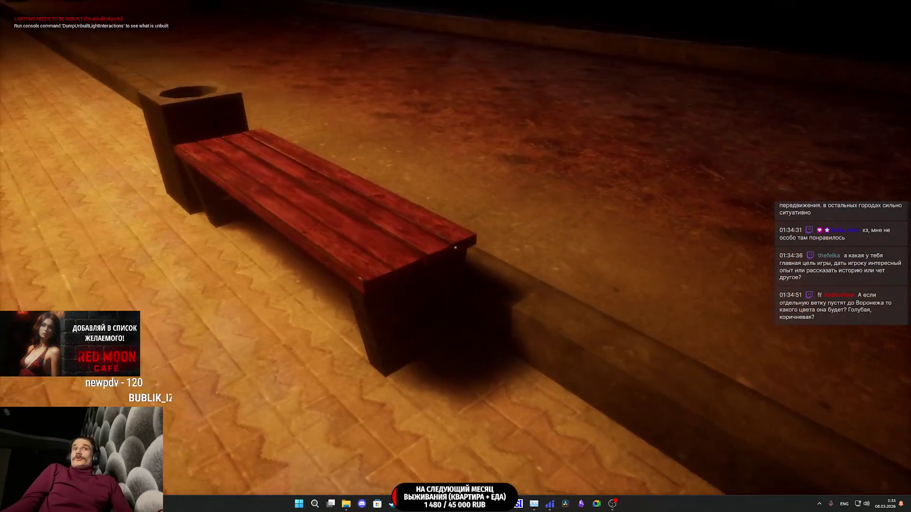
Sit on the park bench, walk the lit forest path, then stop play with Esc.
{"action": "key", "text": "e"}
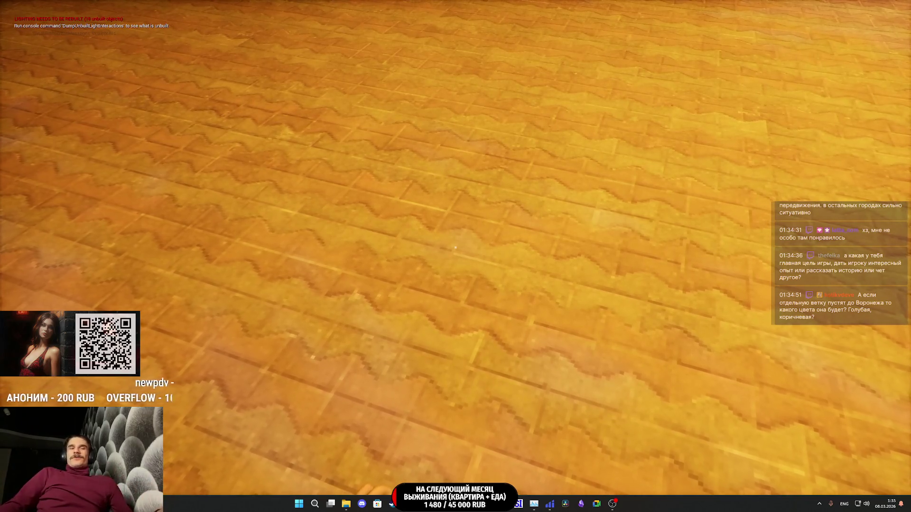
{"action": "mouse_move", "coordinate": [455, 247]}
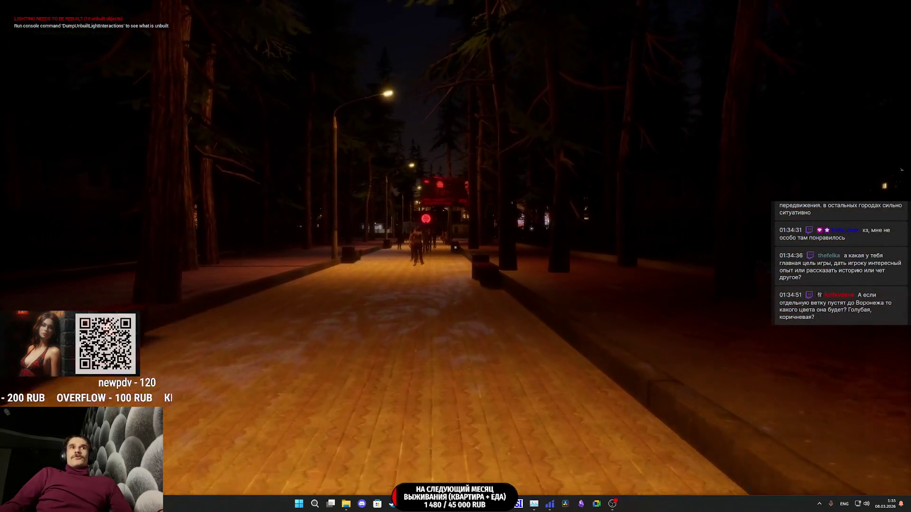
{"action": "key", "text": "w"}
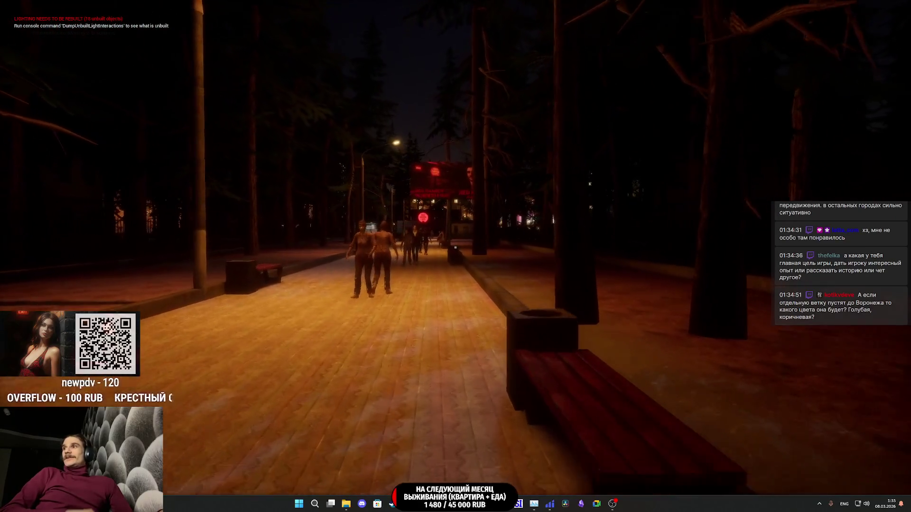
{"action": "key", "text": "Escape"}
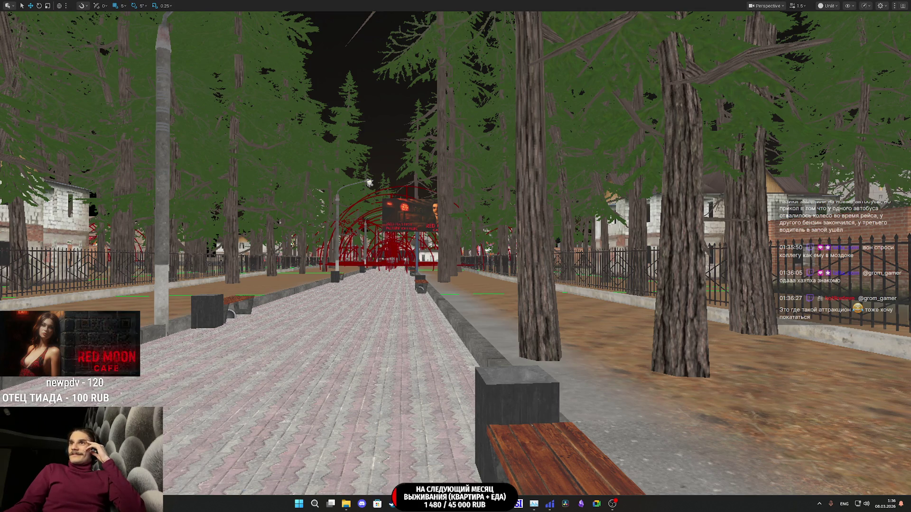
Leave the fullscreen viewport with F11 and switch to the Twitch stream dashboard.
{"action": "scroll", "coordinate": [531, 361], "scroll_direction": "down", "scroll_amount": 3}
{"action": "key", "text": "F11"}
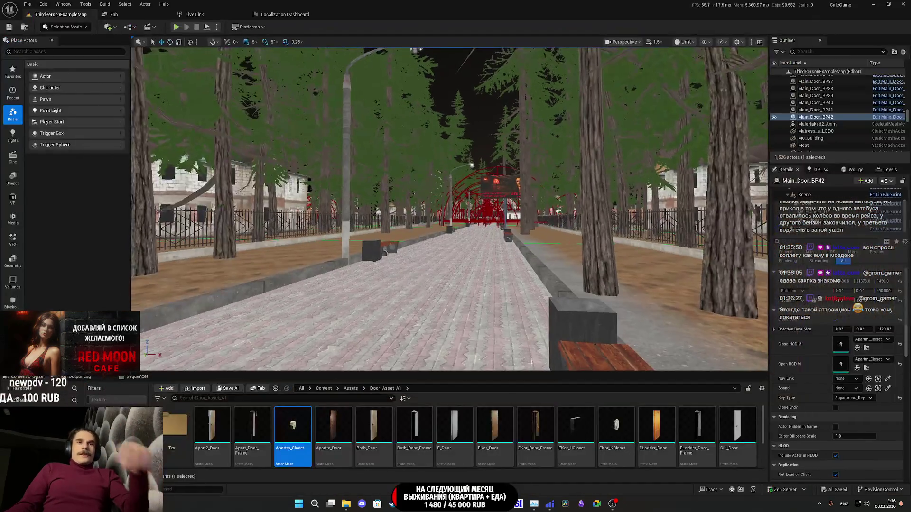
{"action": "key", "text": "alt+Tab"}
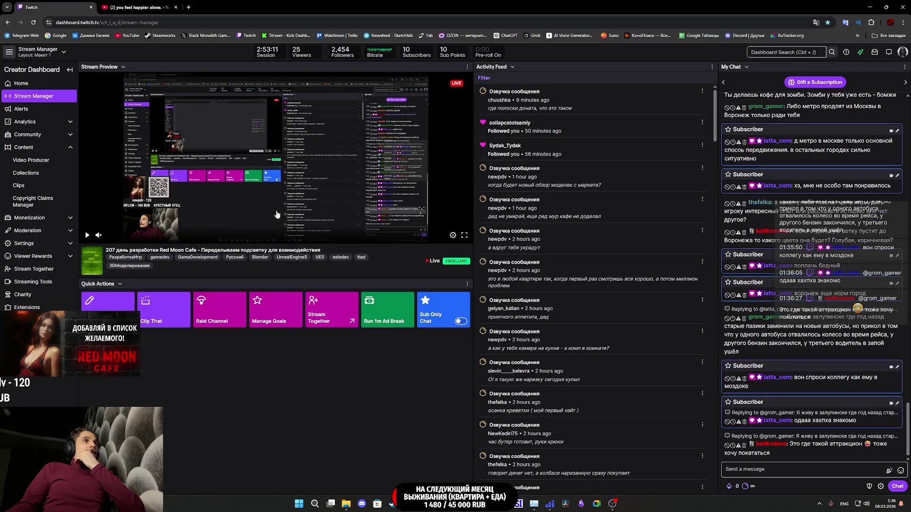
Glance at the YouTube video, then return to the Twitch Stream Manager dashboard.
{"action": "left_click", "coordinate": [135, 7]}
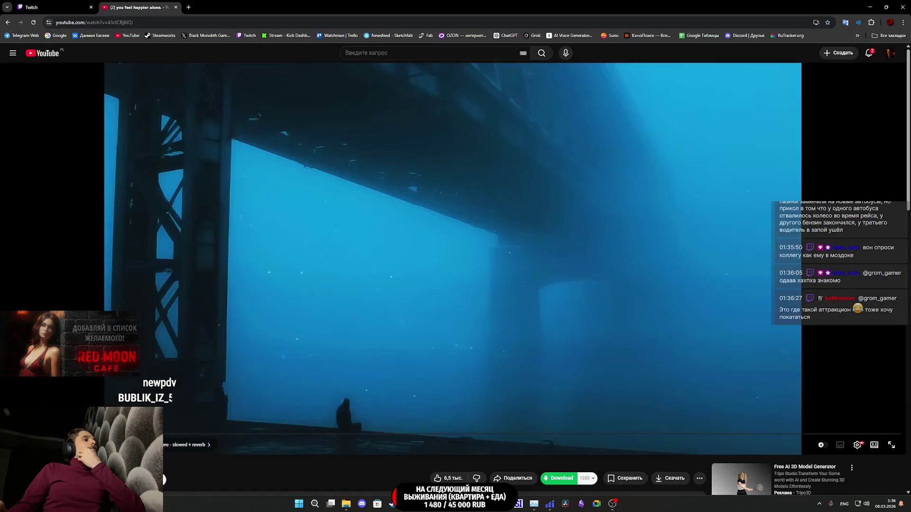
{"action": "left_click", "coordinate": [65, 4]}
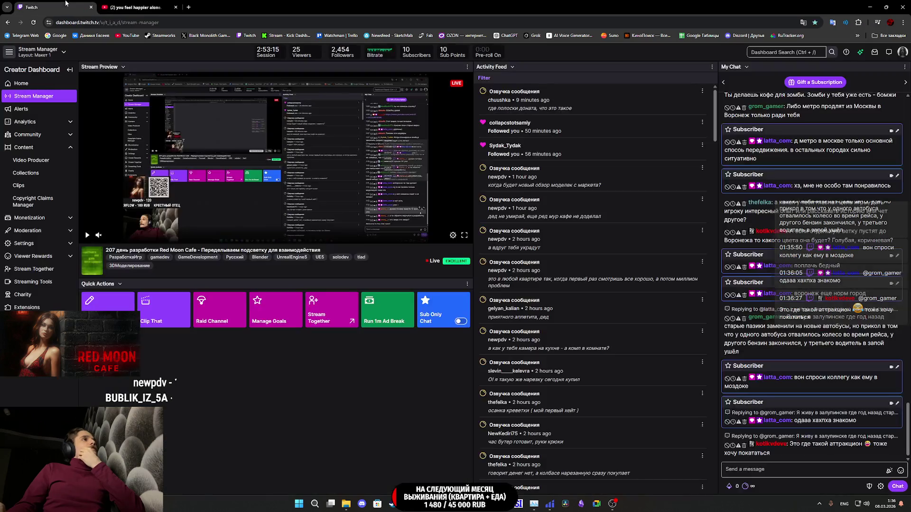
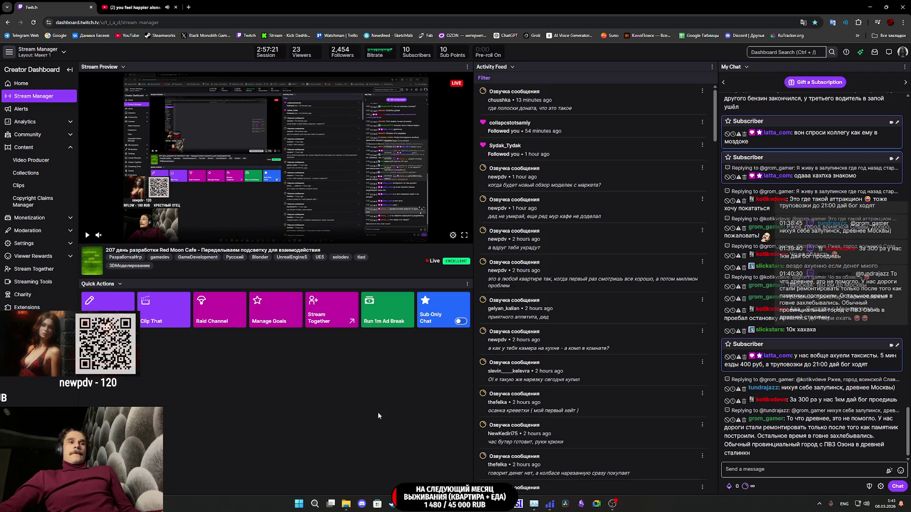
Switch from the Twitch Creator Dashboard back to the Unreal Editor window.
{"action": "key", "text": "alt+Tab"}
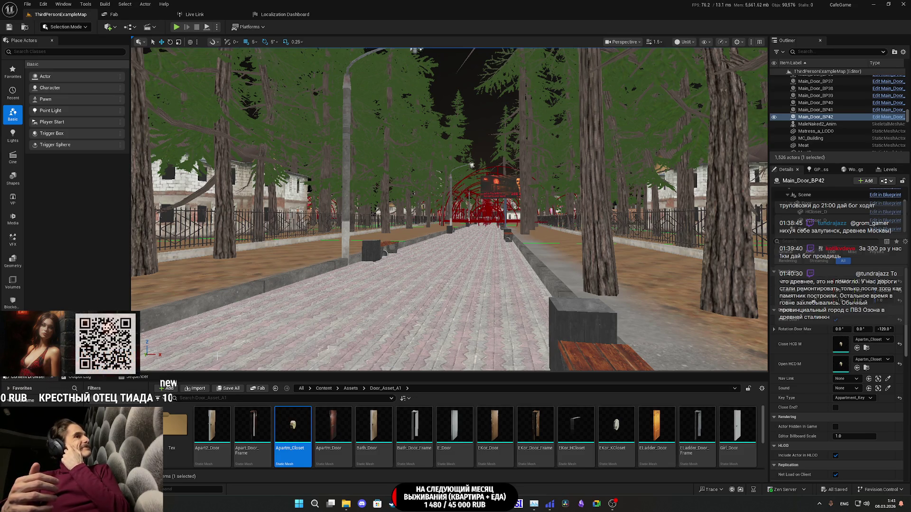
Fly the camera over the park path into the apartment doorway and start Play.
{"action": "mouse_move", "coordinate": [681, 167]}
{"action": "left_mouse_down"}
{"action": "mouse_move", "coordinate": [617, 171]}
{"action": "mouse_move", "coordinate": [681, 167]}
{"action": "mouse_move", "coordinate": [681, 128]}
{"action": "mouse_move", "coordinate": [639, 115]}
{"action": "left_mouse_up"}
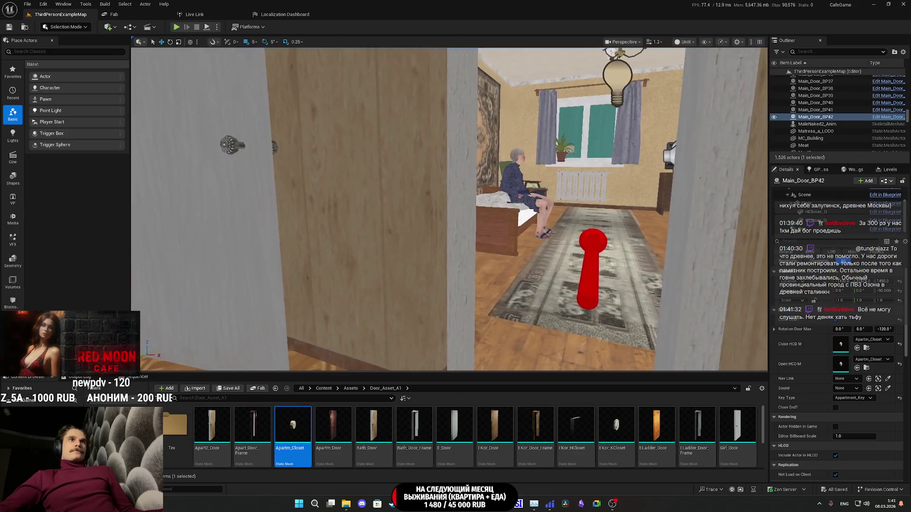
{"action": "left_click_drag", "start_coordinate": [381, 257], "coordinate": [382, 257]}
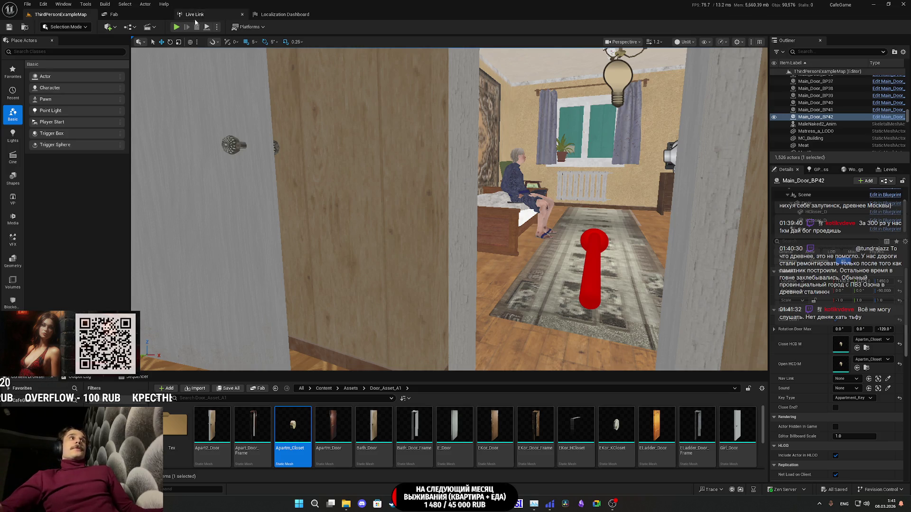
{"action": "left_click", "coordinate": [177, 27]}
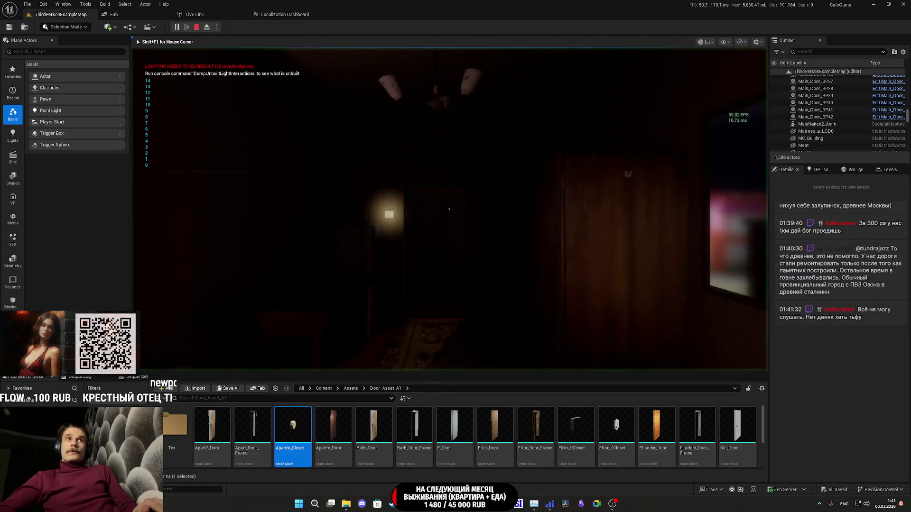
In fullscreen play, switch on the toilet light, sit and stand from the chair, and open the corridor door.
{"action": "key", "text": "F11"}
{"action": "key", "text": "w"}
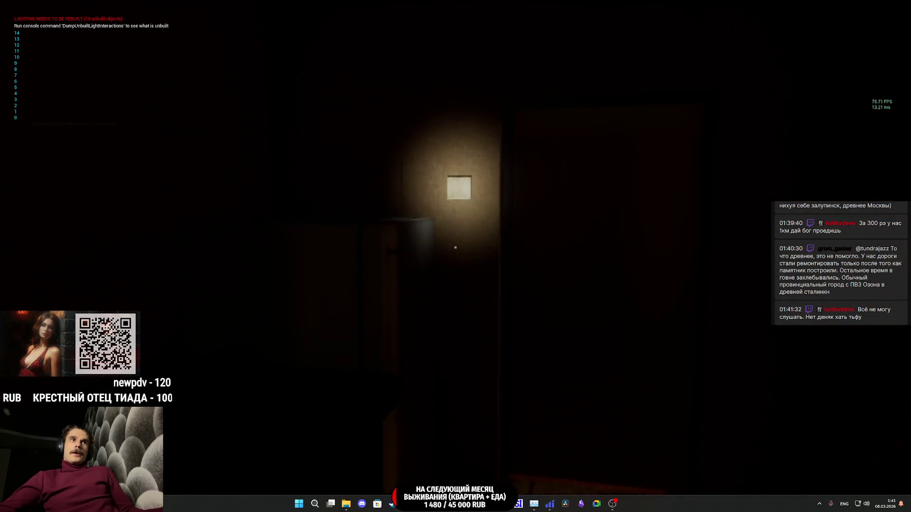
{"action": "key", "text": "e"}
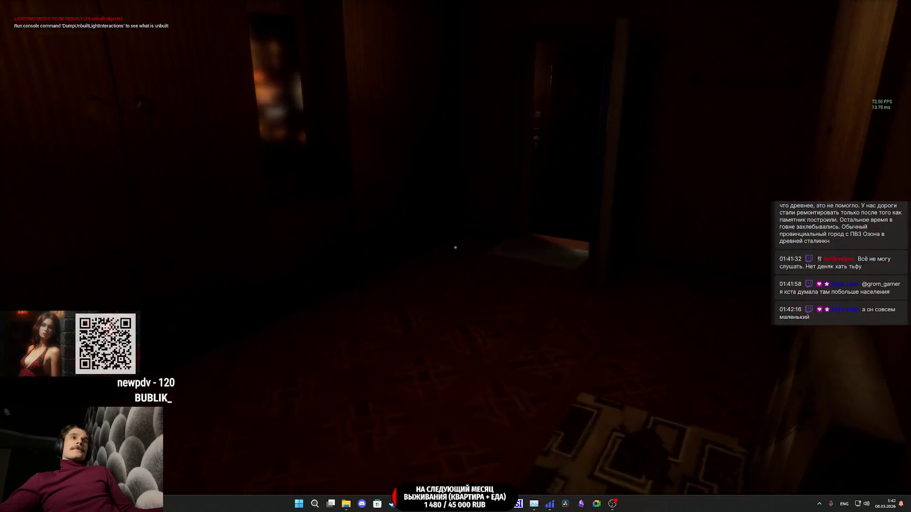
{"action": "key", "text": "e"}
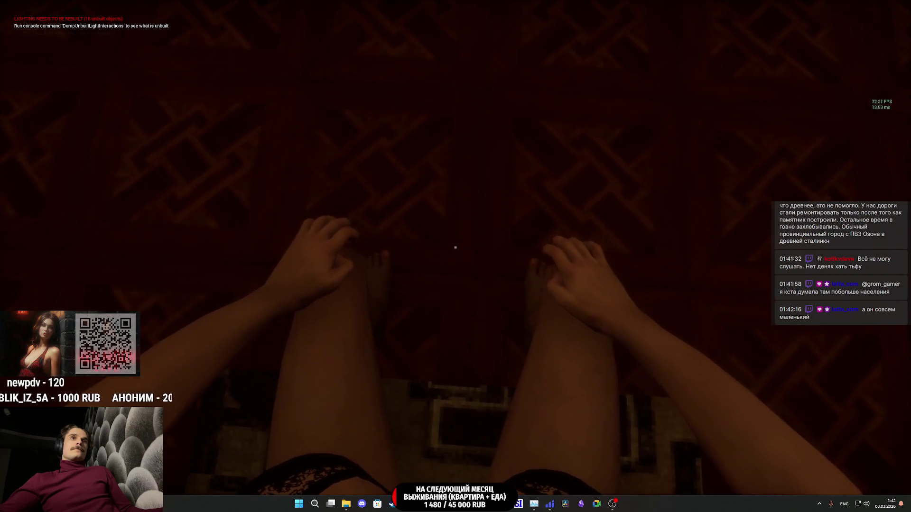
{"action": "key", "text": "e"}
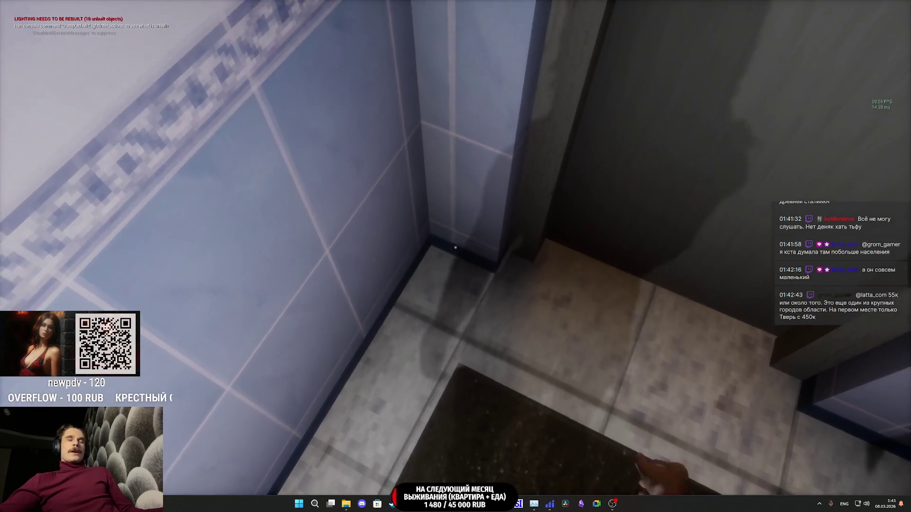
{"action": "key", "text": "e"}
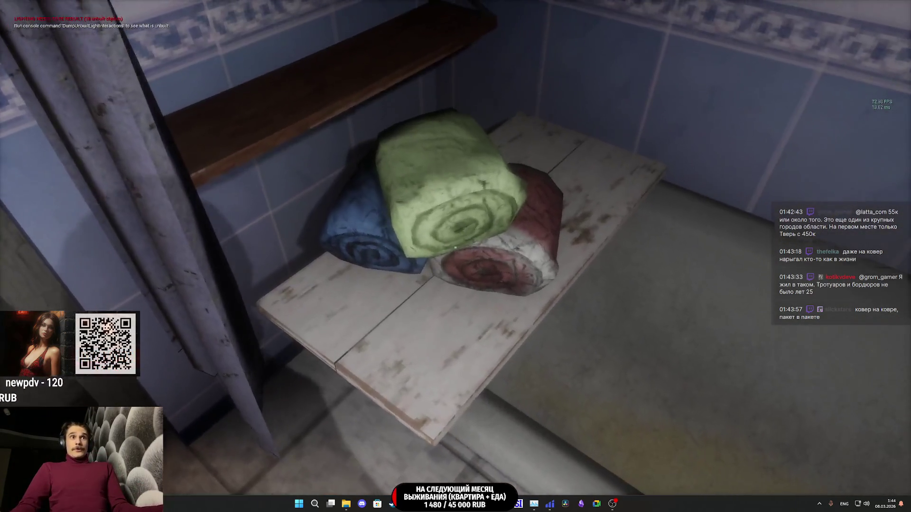
Stop the play session and fly the editor camera toward the wooden wardrobe.
{"action": "key", "text": "Escape"}
{"action": "key", "text": "f"}
{"action": "key", "text": "w"}
{"action": "key", "text": "w"}
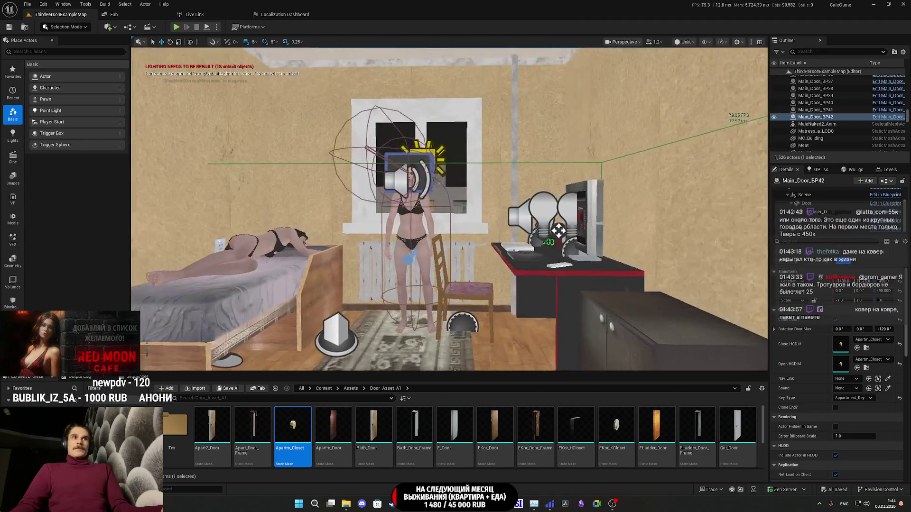
Select the wardrobe's Closet_BP actor and open it in the Blueprint Editor.
{"action": "key", "text": "w"}
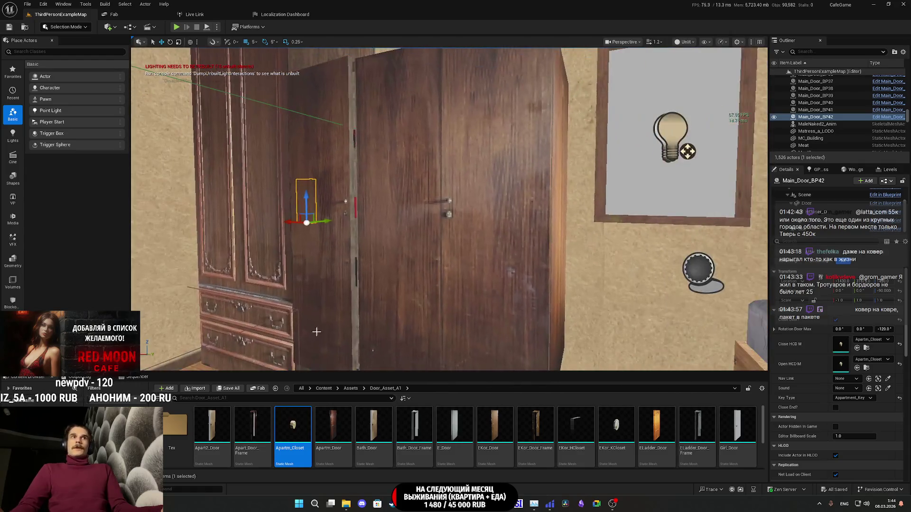
{"action": "left_click", "coordinate": [427, 237]}
{"action": "left_click", "coordinate": [888, 183]}
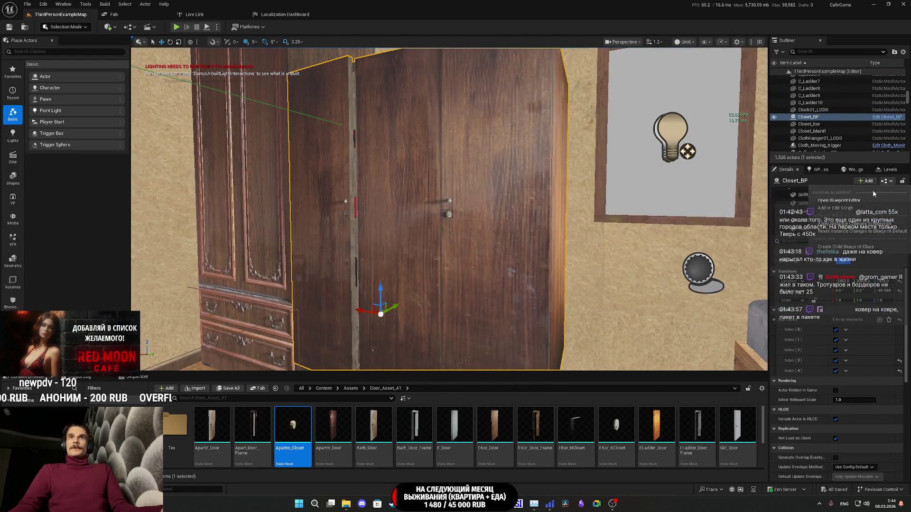
{"action": "left_click", "coordinate": [863, 201]}
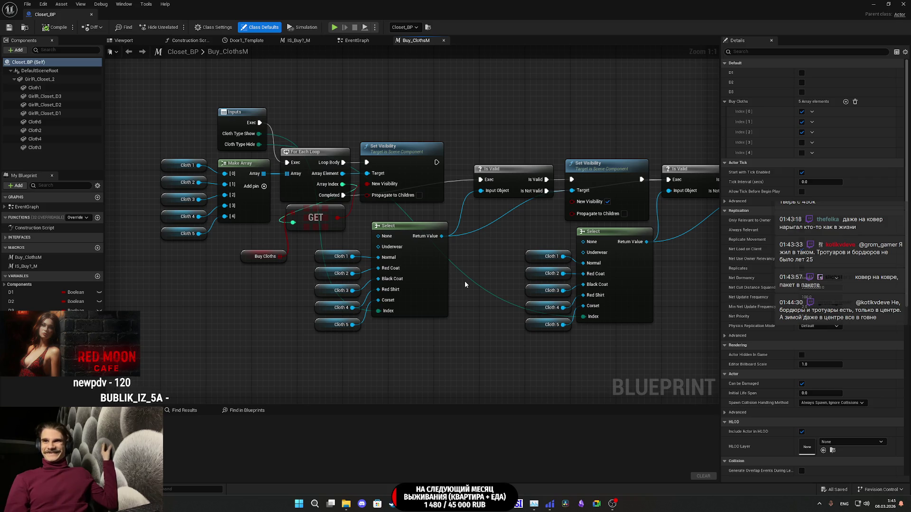
Switch to the EventGraph and frame the Event Hoved node network.
{"action": "left_click_drag", "start_coordinate": [508, 244], "coordinate": [575, 265]}
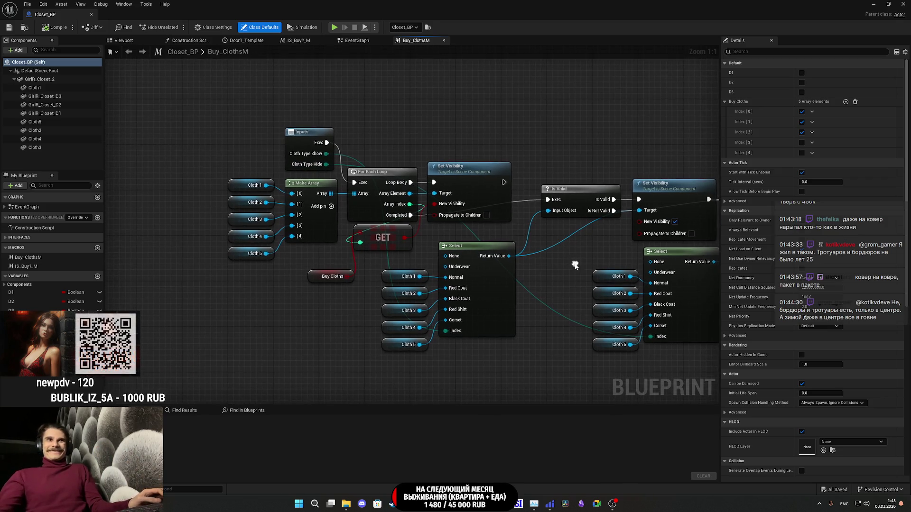
{"action": "scroll", "coordinate": [463, 269], "scroll_direction": "down", "scroll_amount": 7}
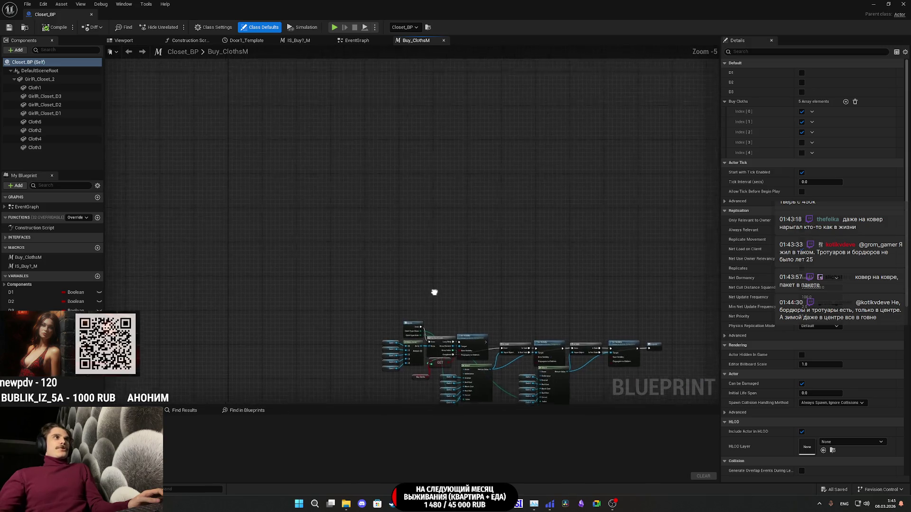
{"action": "scroll", "coordinate": [422, 325], "scroll_direction": "down", "scroll_amount": 3}
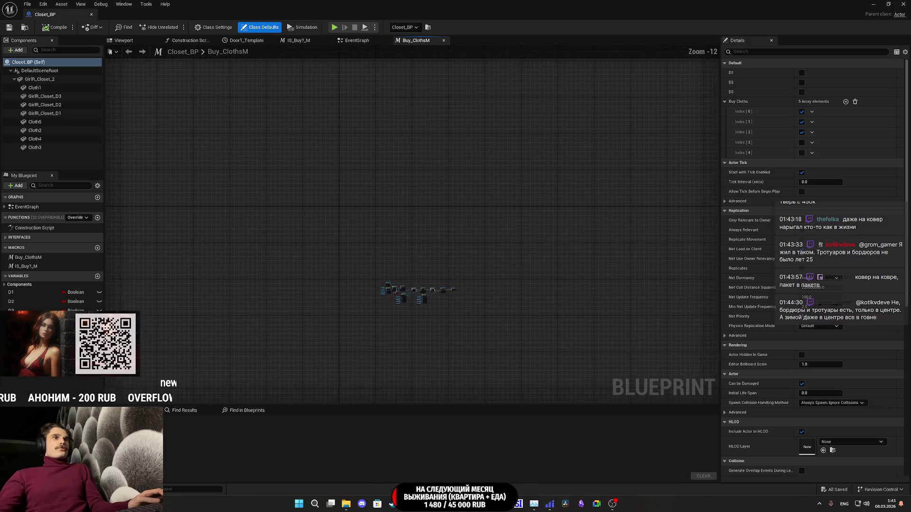
{"action": "scroll", "coordinate": [377, 216], "scroll_direction": "up", "scroll_amount": 7}
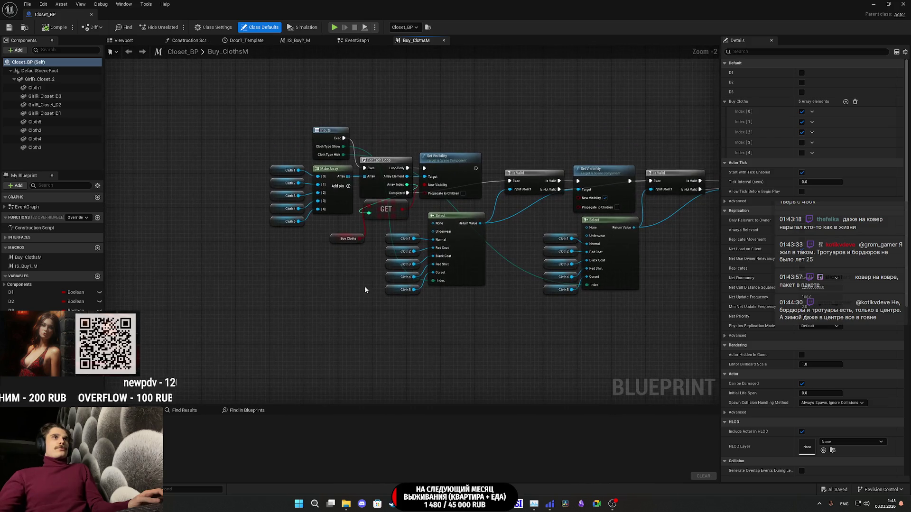
{"action": "left_click", "coordinate": [357, 41]}
{"action": "scroll", "coordinate": [361, 181], "scroll_direction": "down", "scroll_amount": 5}
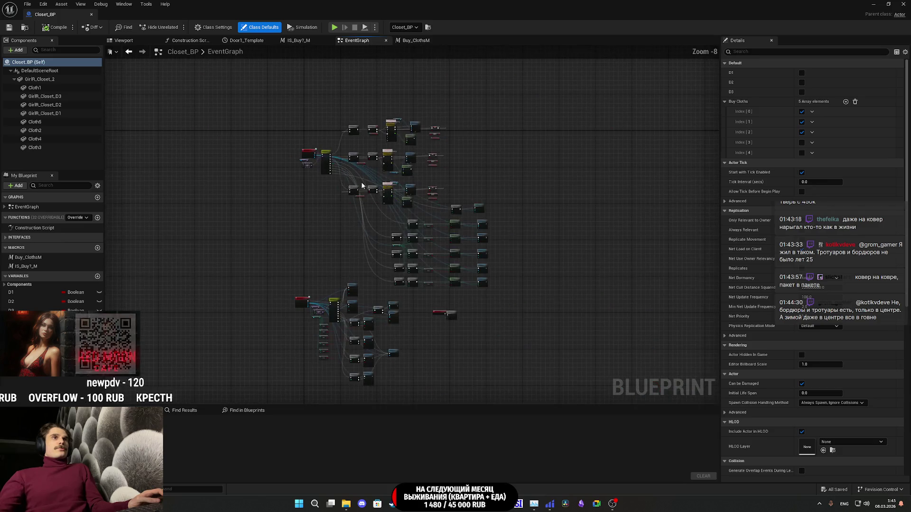
{"action": "scroll", "coordinate": [370, 236], "scroll_direction": "up", "scroll_amount": 6}
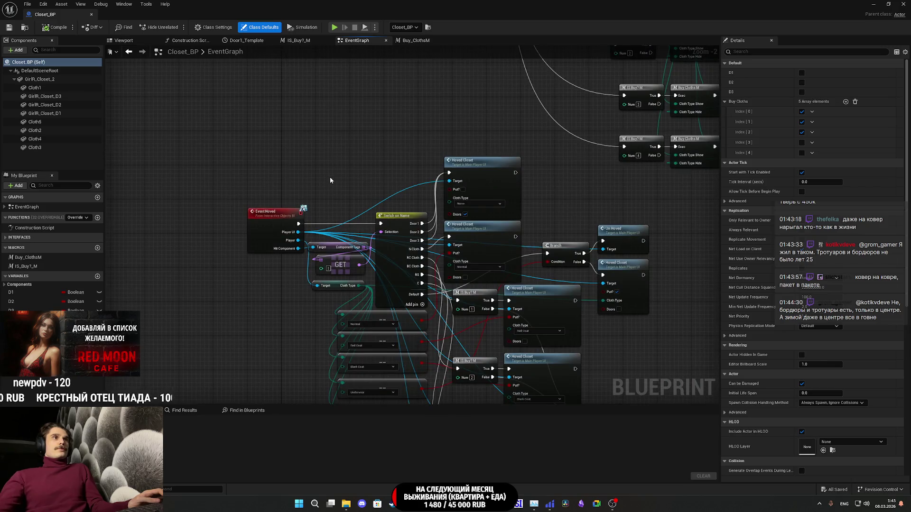
{"action": "scroll", "coordinate": [380, 183], "scroll_direction": "up", "scroll_amount": 1}
{"action": "scroll", "coordinate": [380, 184], "scroll_direction": "up", "scroll_amount": 1}
{"action": "mouse_move", "coordinate": [380, 184]}
{"action": "left_mouse_down"}
{"action": "mouse_move", "coordinate": [271, 132]}
{"action": "mouse_move", "coordinate": [389, 146]}
{"action": "mouse_move", "coordinate": [526, 183]}
{"action": "left_mouse_up"}
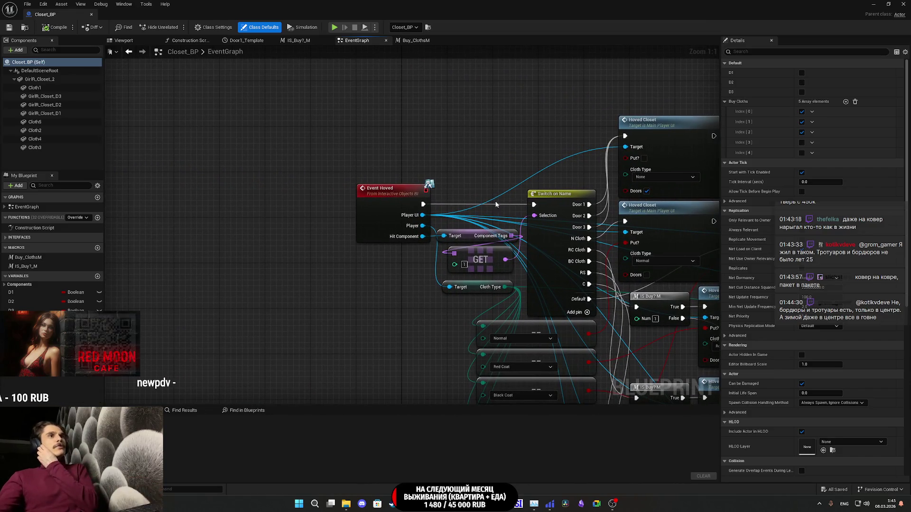
Move the Event Hoved, GET and Target nodes about 240 px left.
{"action": "mouse_move", "coordinate": [468, 307]}
{"action": "left_mouse_down"}
{"action": "mouse_move", "coordinate": [383, 239]}
{"action": "mouse_move", "coordinate": [366, 212]}
{"action": "left_mouse_up"}
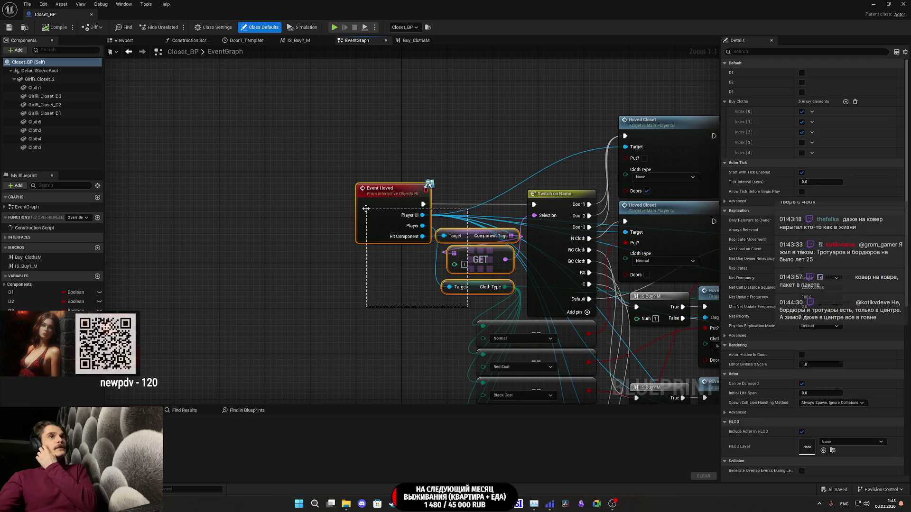
{"action": "left_click_drag", "start_coordinate": [489, 261], "coordinate": [375, 260]}
{"action": "left_click", "coordinate": [375, 169]}
{"action": "mouse_move", "coordinate": [377, 170]}
{"action": "left_mouse_down"}
{"action": "mouse_move", "coordinate": [235, 179]}
{"action": "mouse_move", "coordinate": [360, 171]}
{"action": "left_mouse_up"}
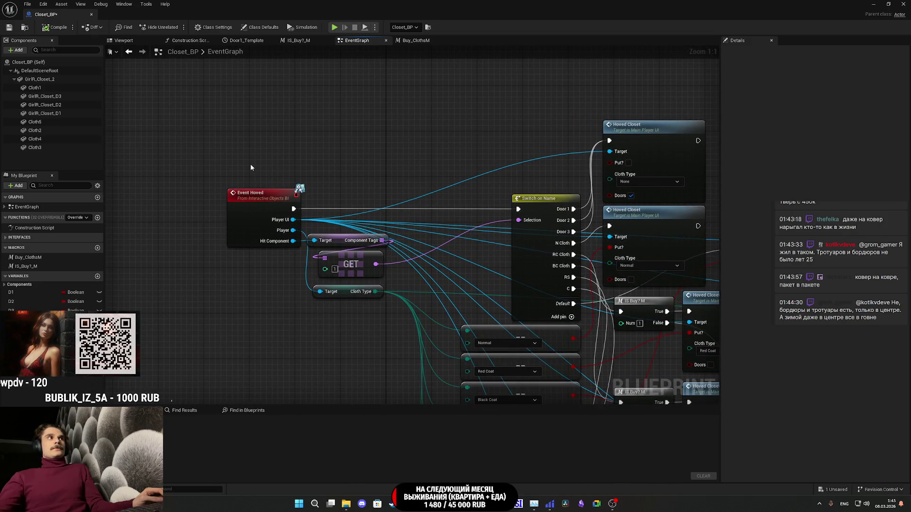
Add a Set Overlay Material node via 'set mate' search into the gap after Event Hoved.
{"action": "right_click", "coordinate": [319, 183]}
{"action": "type", "text": "set"}
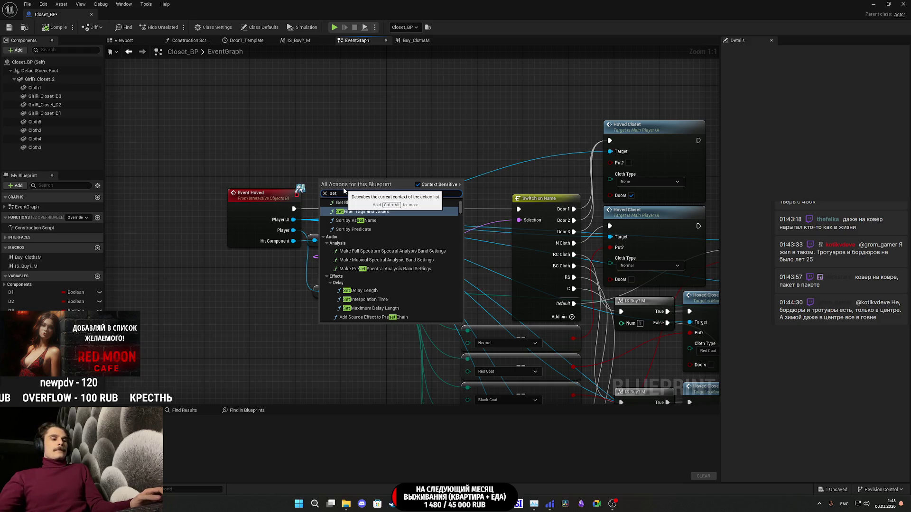
{"action": "type", "text": " mate"}
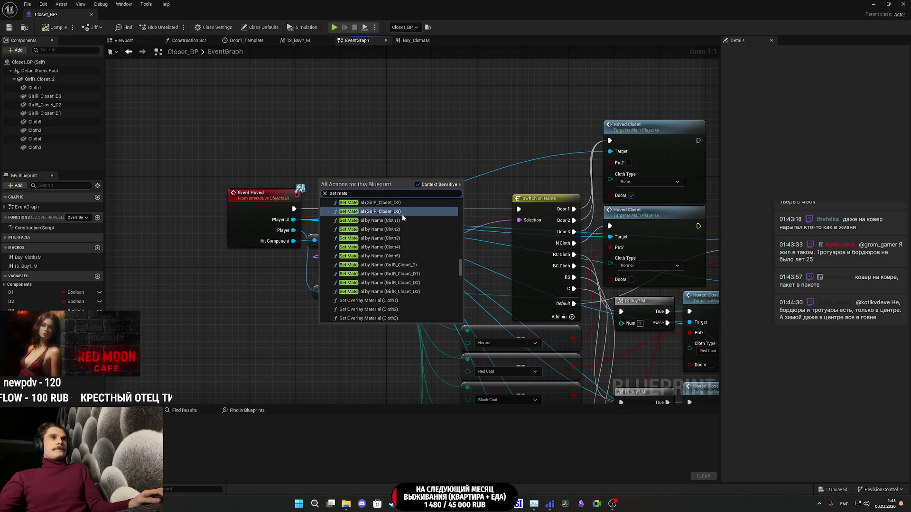
{"action": "left_click", "coordinate": [370, 305]}
{"action": "mouse_move", "coordinate": [353, 196]}
{"action": "left_mouse_down"}
{"action": "mouse_move", "coordinate": [387, 158]}
{"action": "mouse_move", "coordinate": [432, 183]}
{"action": "mouse_move", "coordinate": [447, 208]}
{"action": "mouse_move", "coordinate": [519, 210]}
{"action": "left_mouse_up"}
Delete the extra Cloth1 node and wire Set Overlay Material between Event Hoved and Switch on Name.
{"action": "left_click", "coordinate": [304, 135]}
{"action": "key", "text": "Delete"}
{"action": "left_click_drag", "start_coordinate": [422, 208], "coordinate": [295, 209]}
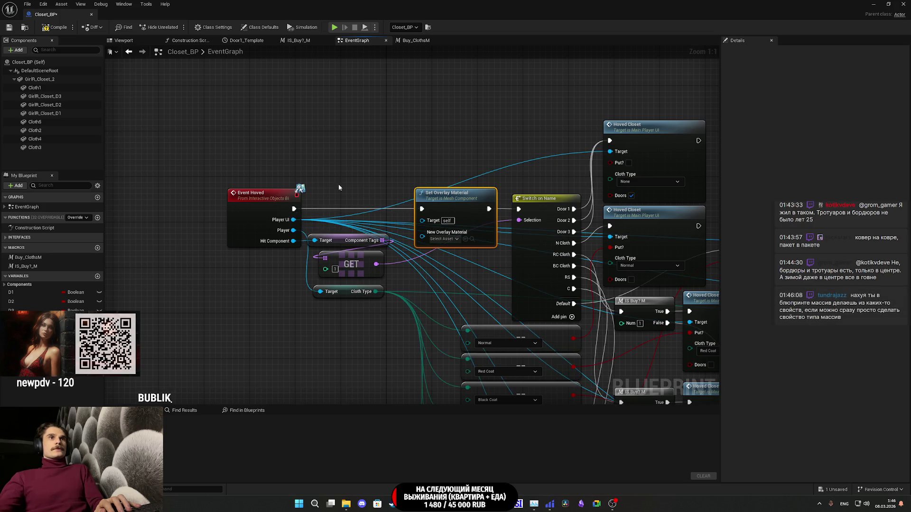
{"action": "left_click", "coordinate": [463, 152]}
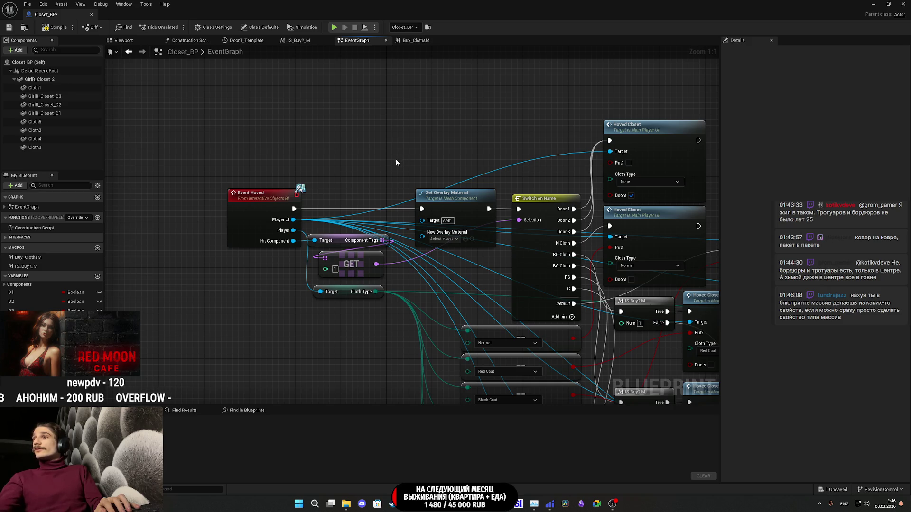
{"action": "mouse_move", "coordinate": [356, 166]}
{"action": "left_mouse_down"}
{"action": "mouse_move", "coordinate": [379, 163]}
{"action": "mouse_move", "coordinate": [394, 187]}
{"action": "left_mouse_up"}
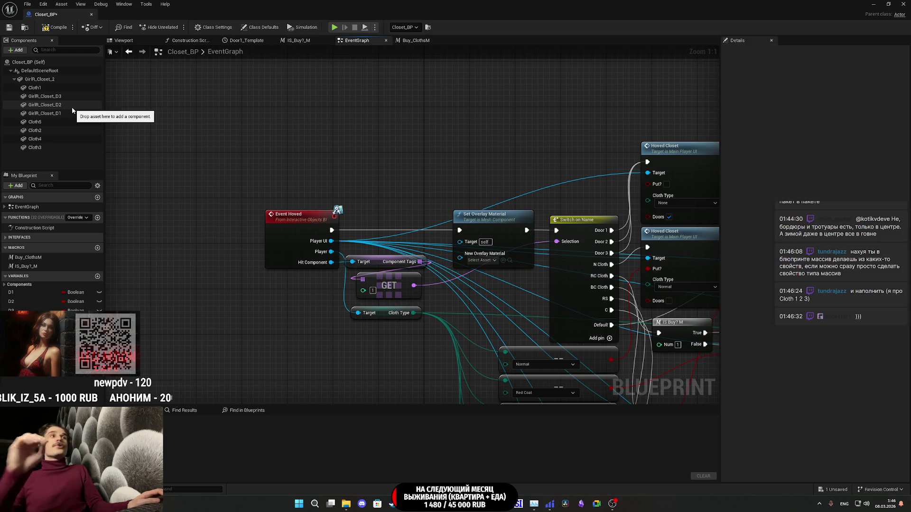
Select the Cloth1 component and frame it in the blueprint's 3D preview.
{"action": "left_click", "coordinate": [53, 88]}
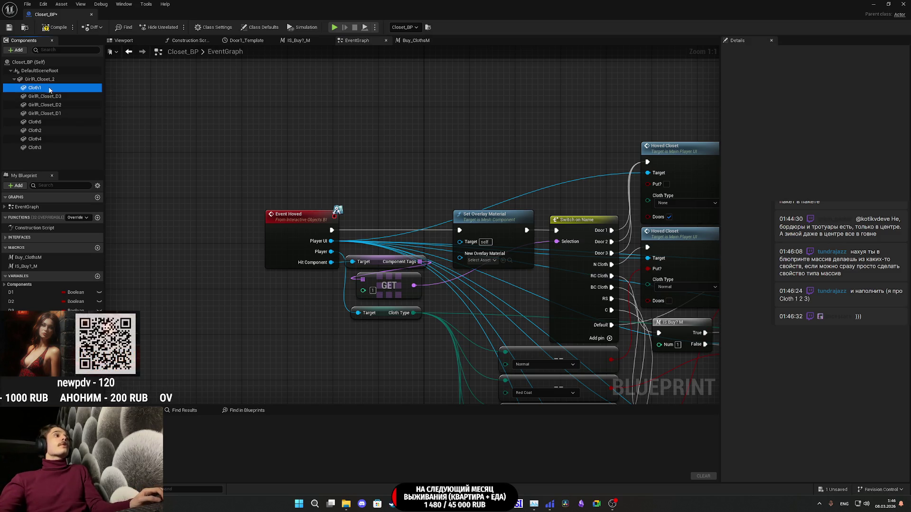
{"action": "left_click", "coordinate": [125, 42]}
{"action": "key", "text": "f"}
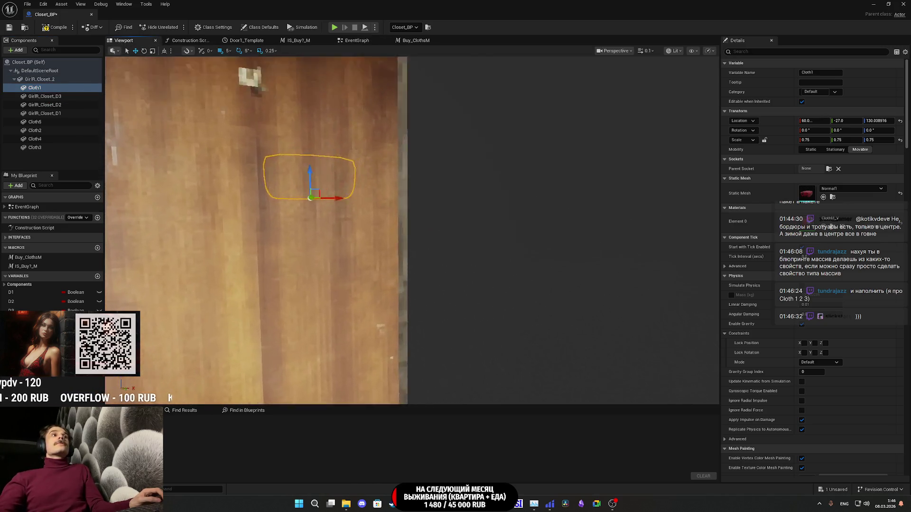
{"action": "scroll", "coordinate": [412, 230], "scroll_direction": "down", "scroll_amount": 5}
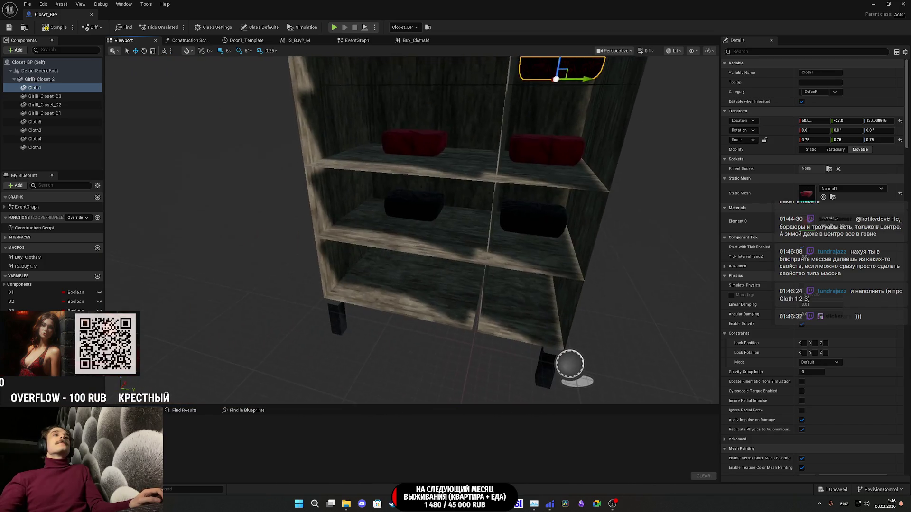
{"action": "scroll", "coordinate": [412, 231], "scroll_direction": "up", "scroll_amount": 5}
{"action": "key", "text": "f"}
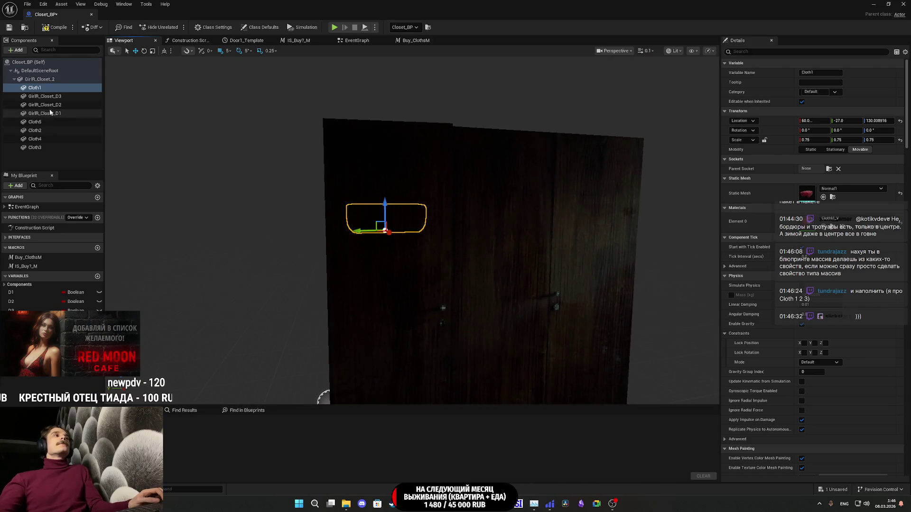
Check the GirlR_Closet_D3, D2 and D1 door components, then return to the EventGraph.
{"action": "left_click", "coordinate": [47, 96]}
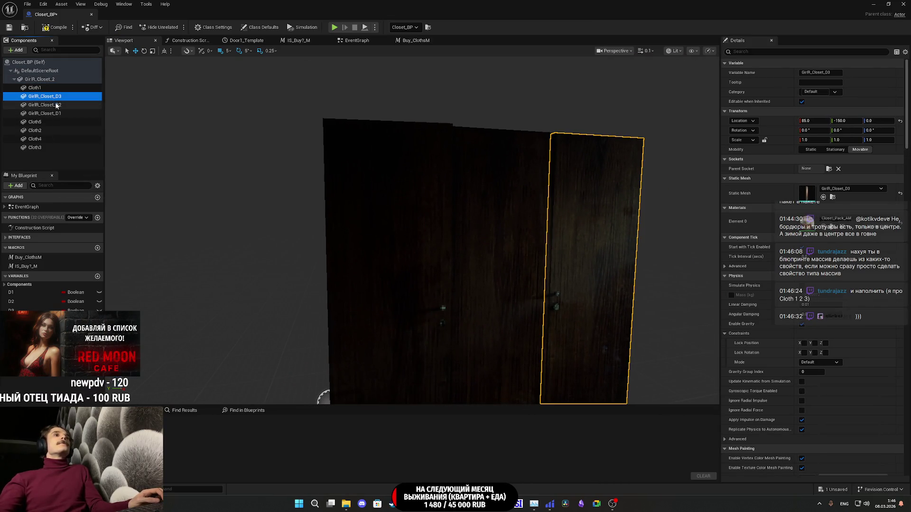
{"action": "left_click", "coordinate": [58, 105]}
{"action": "left_click", "coordinate": [61, 113]}
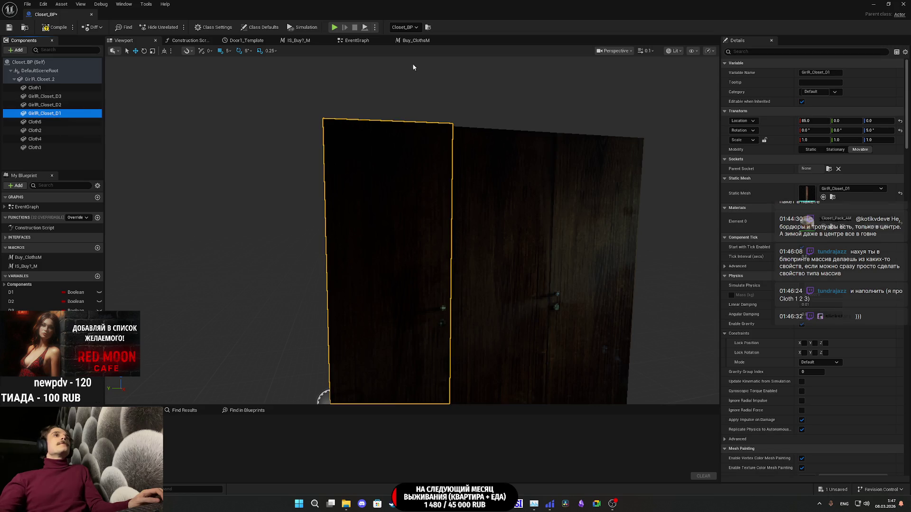
{"action": "left_click", "coordinate": [368, 43]}
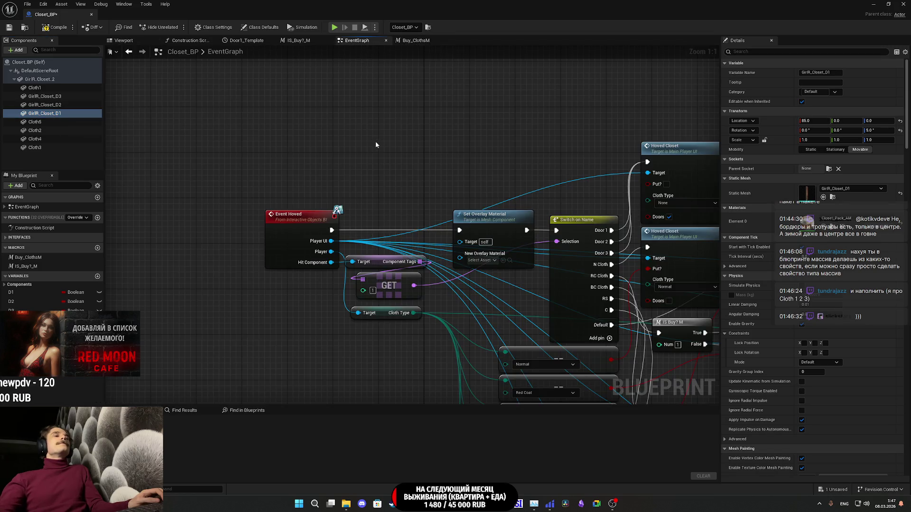
Drag the selected door and cloth components into the graph as a column of getters.
{"action": "left_click_drag", "start_coordinate": [375, 144], "coordinate": [331, 158]}
{"action": "left_click", "coordinate": [39, 90]}
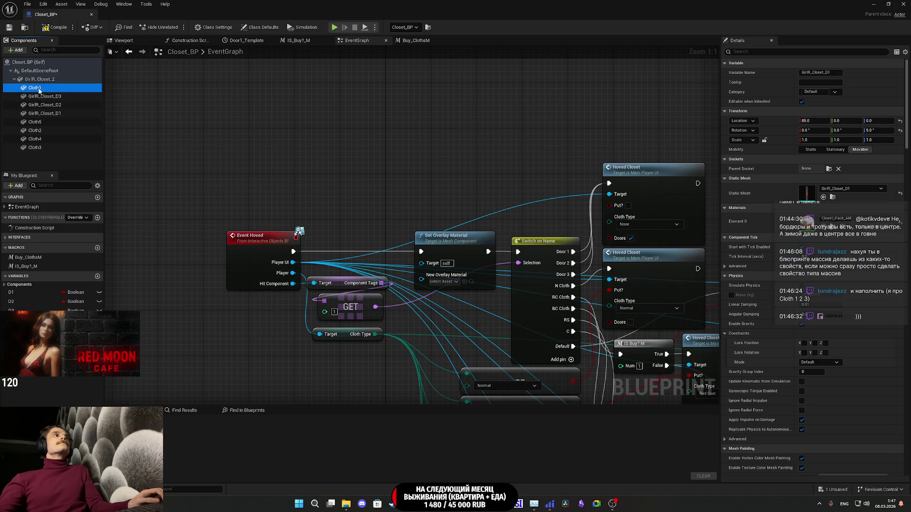
{"action": "left_click", "coordinate": [35, 147], "text": "shift"}
{"action": "left_click_drag", "start_coordinate": [45, 97], "coordinate": [295, 144]}
{"action": "left_click_drag", "start_coordinate": [303, 220], "coordinate": [329, 166]}
Wire Girl R Closet D3, D1 and Cloth 1–5 getters into Set Overlay Material's Target.
{"action": "left_click_drag", "start_coordinate": [358, 89], "coordinate": [421, 262]}
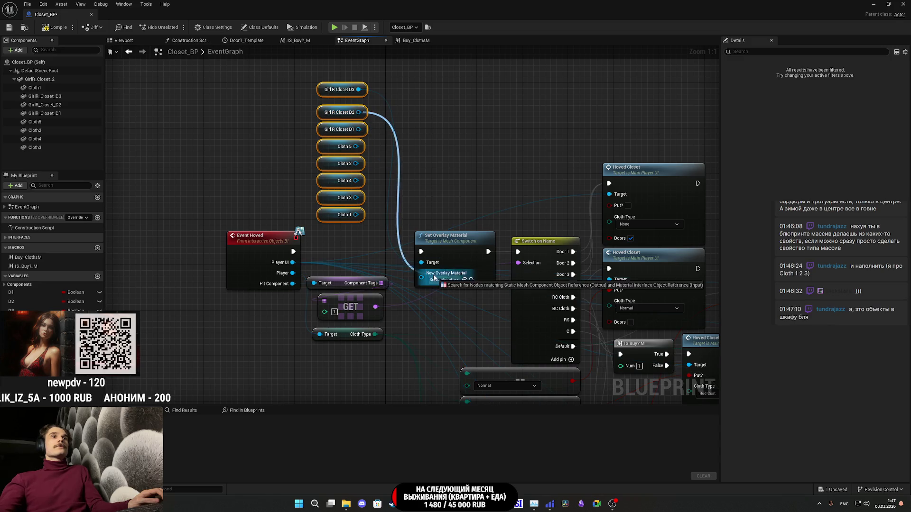
{"action": "mouse_move", "coordinate": [358, 130]}
{"action": "left_mouse_down"}
{"action": "mouse_move", "coordinate": [420, 260]}
{"action": "mouse_move", "coordinate": [435, 267]}
{"action": "left_mouse_up"}
{"action": "left_click_drag", "start_coordinate": [356, 147], "coordinate": [421, 262]}
{"action": "left_click_drag", "start_coordinate": [355, 163], "coordinate": [422, 262]}
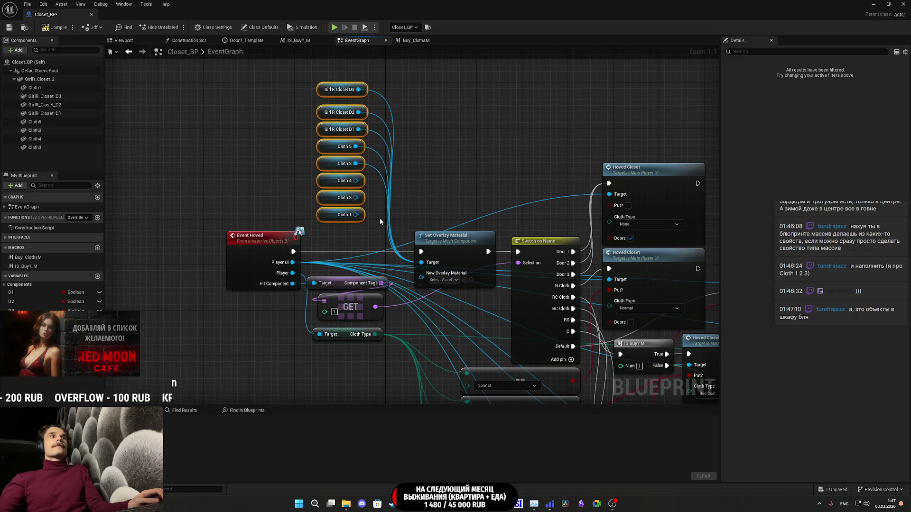
{"action": "left_click_drag", "start_coordinate": [355, 180], "coordinate": [421, 263]}
{"action": "left_click_drag", "start_coordinate": [356, 197], "coordinate": [421, 263]}
{"action": "left_click_drag", "start_coordinate": [356, 215], "coordinate": [426, 264]}
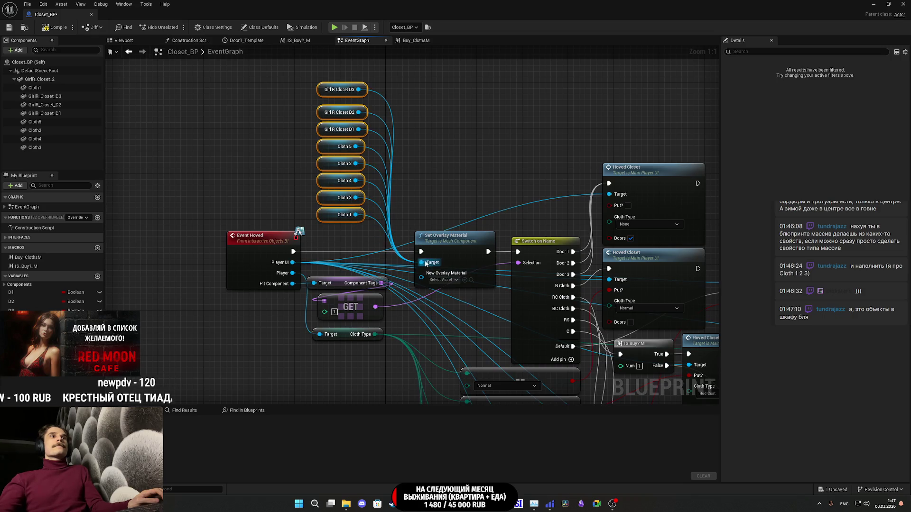
Move the eight door and cloth getter nodes left to tidy the layout.
{"action": "left_click", "coordinate": [460, 201]}
{"action": "left_click_drag", "start_coordinate": [365, 229], "coordinate": [308, 78]}
{"action": "left_click_drag", "start_coordinate": [324, 221], "coordinate": [243, 215]}
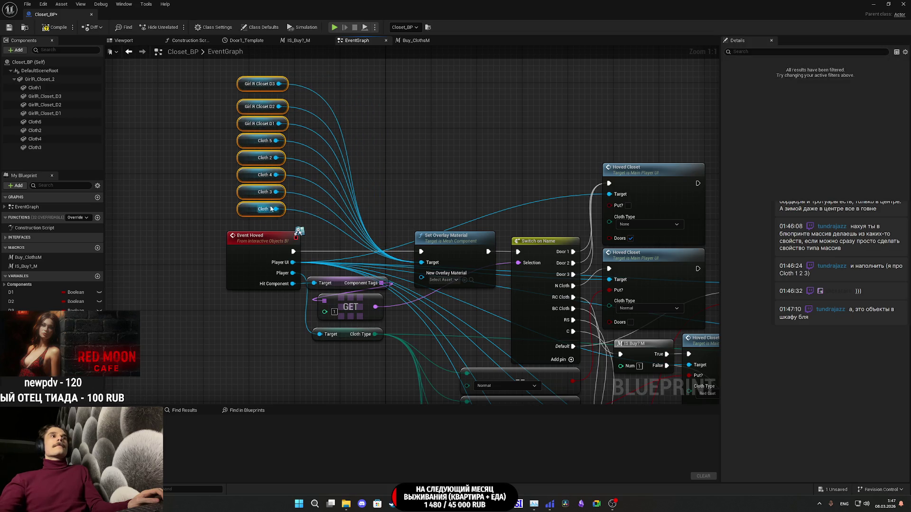
{"action": "left_click", "coordinate": [409, 169]}
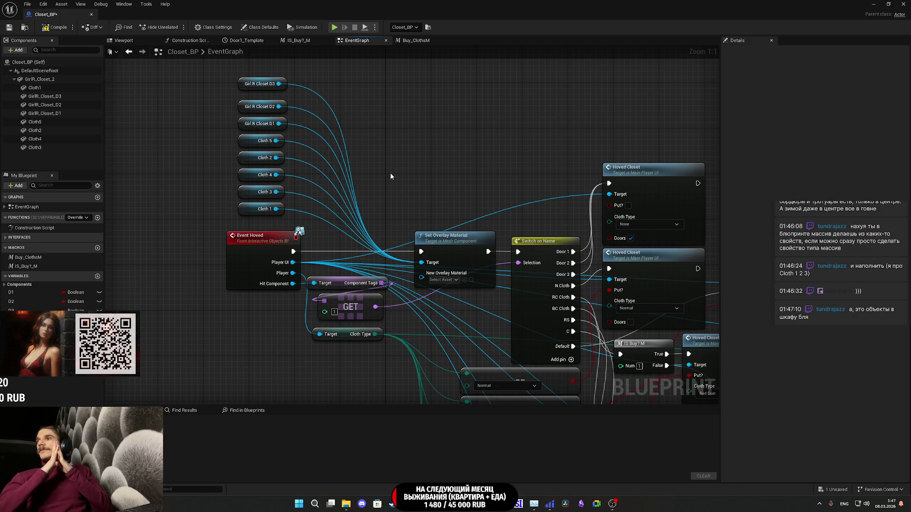
{"action": "mouse_move", "coordinate": [382, 173]}
{"action": "left_mouse_down"}
{"action": "mouse_move", "coordinate": [322, 163]}
{"action": "mouse_move", "coordinate": [322, 192]}
{"action": "left_mouse_up"}
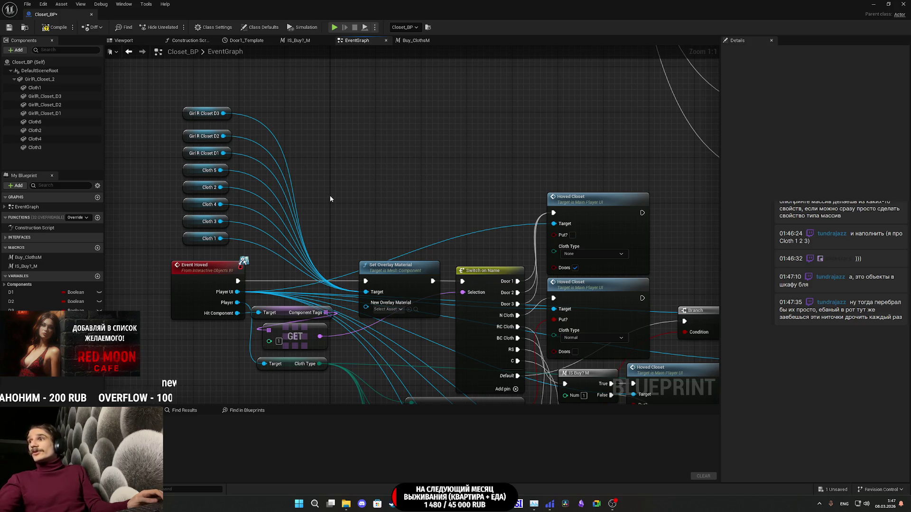
{"action": "left_click_drag", "start_coordinate": [295, 260], "coordinate": [270, 123]}
{"action": "left_click", "coordinate": [437, 188]}
{"action": "left_click_drag", "start_coordinate": [437, 189], "coordinate": [270, 174]}
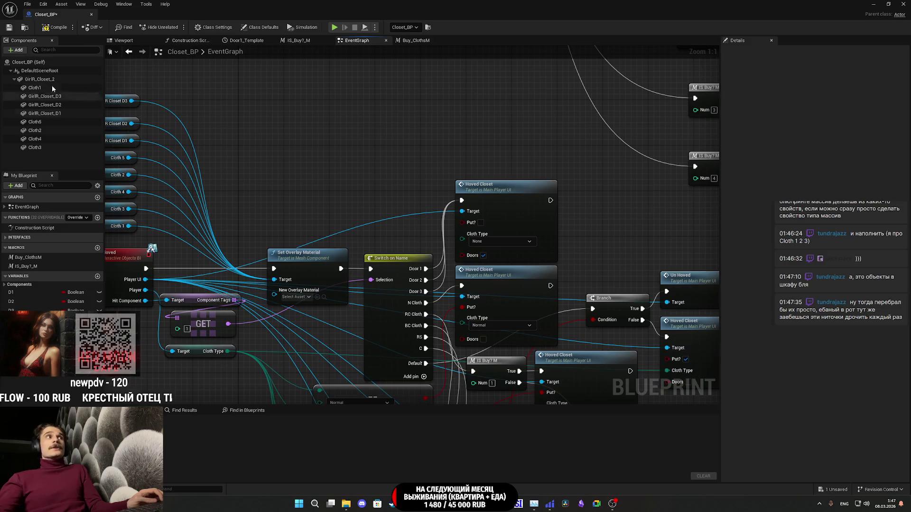
Compile and save the Closet_BP blueprint.
{"action": "left_click", "coordinate": [42, 28]}
{"action": "key", "text": "ctrl+s"}
{"action": "mouse_move", "coordinate": [447, 151]}
{"action": "left_mouse_down"}
{"action": "mouse_move", "coordinate": [372, 136]}
{"action": "mouse_move", "coordinate": [461, 152]}
{"action": "mouse_move", "coordinate": [333, 78]}
{"action": "left_mouse_up"}
{"action": "mouse_move", "coordinate": [461, 149]}
{"action": "left_mouse_down"}
{"action": "mouse_move", "coordinate": [480, 142]}
{"action": "mouse_move", "coordinate": [494, 169]}
{"action": "left_mouse_up"}
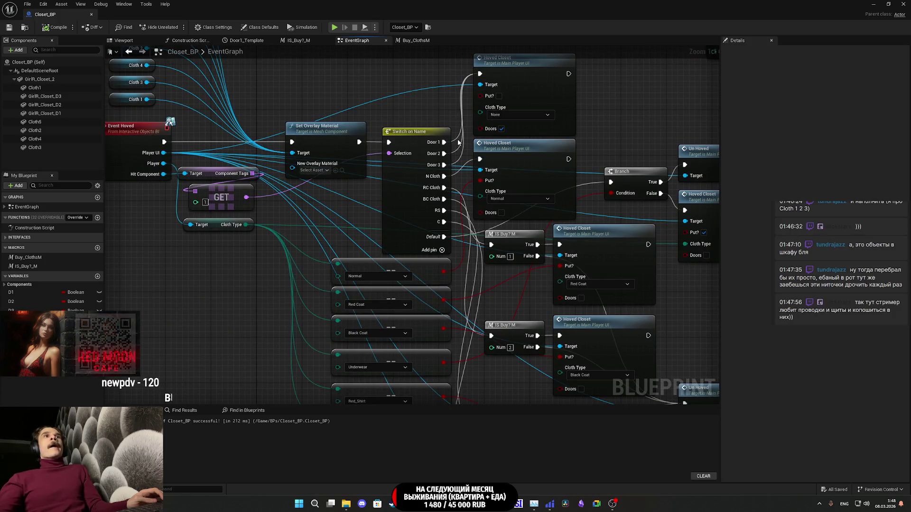
{"action": "left_click_drag", "start_coordinate": [459, 142], "coordinate": [327, 159]}
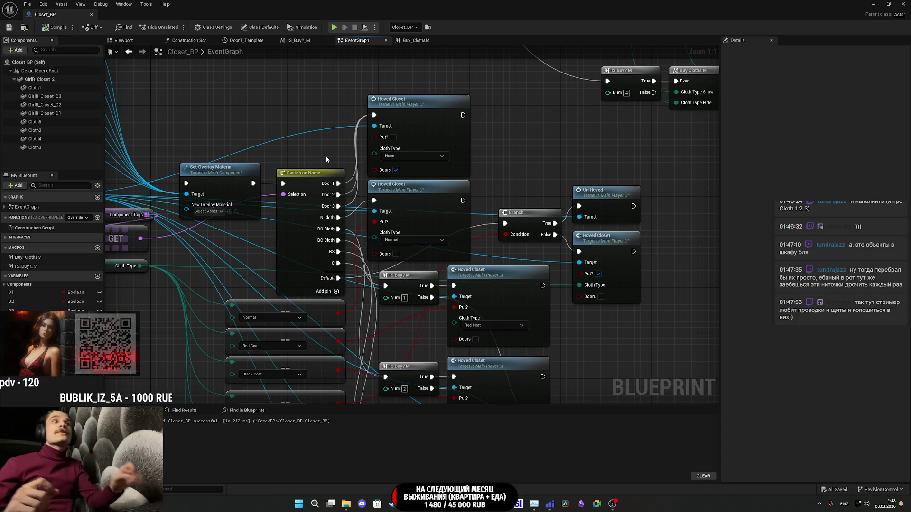
Paste a copy of Set Overlay Material above the Event Hoved network.
{"action": "scroll", "coordinate": [475, 146], "scroll_direction": "down", "scroll_amount": 2}
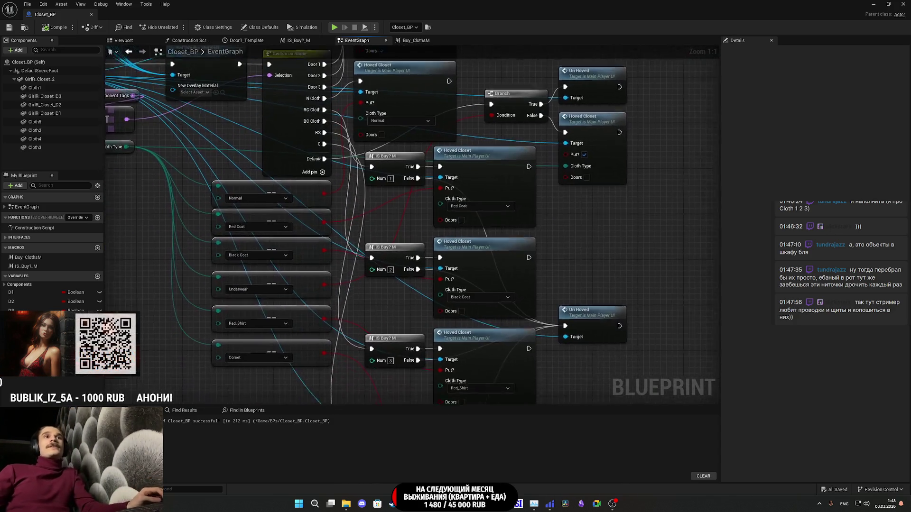
{"action": "scroll", "coordinate": [579, 246], "scroll_direction": "up", "scroll_amount": 2}
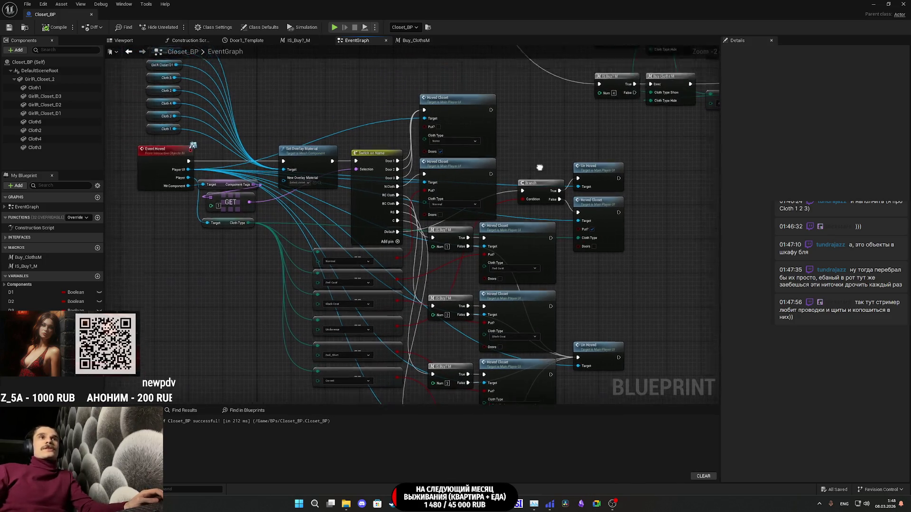
{"action": "scroll", "coordinate": [536, 175], "scroll_direction": "down", "scroll_amount": 2}
{"action": "scroll", "coordinate": [470, 84], "scroll_direction": "up", "scroll_amount": 2}
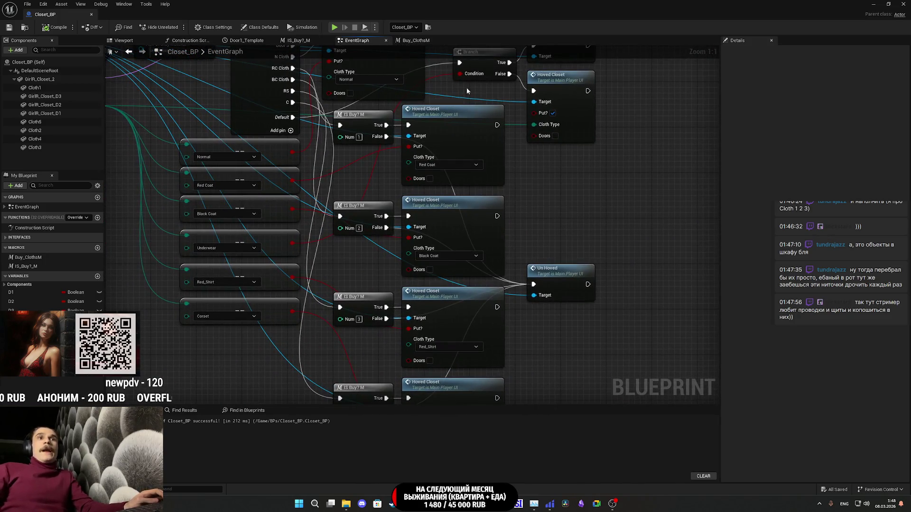
{"action": "scroll", "coordinate": [492, 108], "scroll_direction": "down", "scroll_amount": 2}
{"action": "scroll", "coordinate": [569, 189], "scroll_direction": "up", "scroll_amount": 2}
{"action": "mouse_move", "coordinate": [569, 189]}
{"action": "left_mouse_down"}
{"action": "mouse_move", "coordinate": [623, 227]}
{"action": "mouse_move", "coordinate": [511, 157]}
{"action": "mouse_move", "coordinate": [471, 108]}
{"action": "mouse_move", "coordinate": [563, 184]}
{"action": "mouse_move", "coordinate": [568, 226]}
{"action": "mouse_move", "coordinate": [676, 240]}
{"action": "mouse_move", "coordinate": [674, 249]}
{"action": "left_mouse_up"}
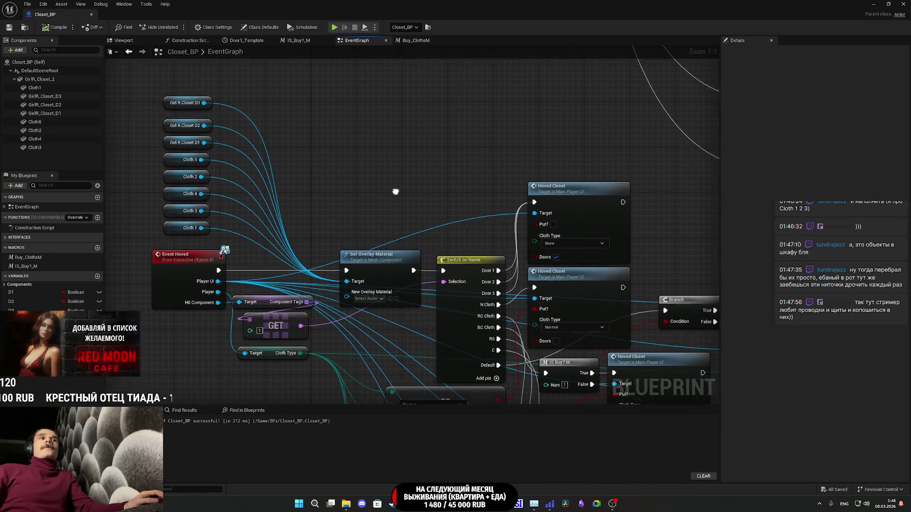
{"action": "left_click_drag", "start_coordinate": [397, 193], "coordinate": [381, 218]}
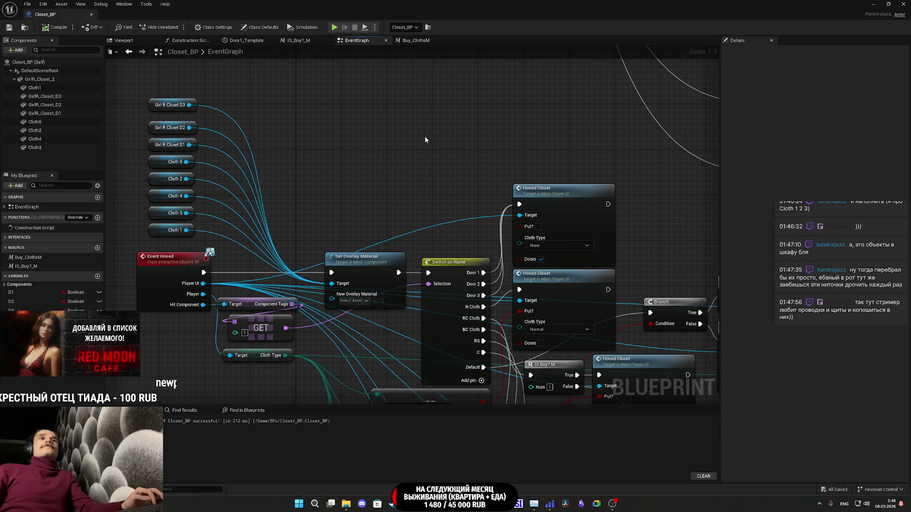
{"action": "key", "text": "ctrl+v"}
{"action": "mouse_move", "coordinate": [495, 307]}
{"action": "left_mouse_down"}
{"action": "mouse_move", "coordinate": [506, 214]}
{"action": "mouse_move", "coordinate": [567, 147]}
{"action": "left_mouse_up"}
{"action": "scroll", "coordinate": [567, 148], "scroll_direction": "down", "scroll_amount": 4}
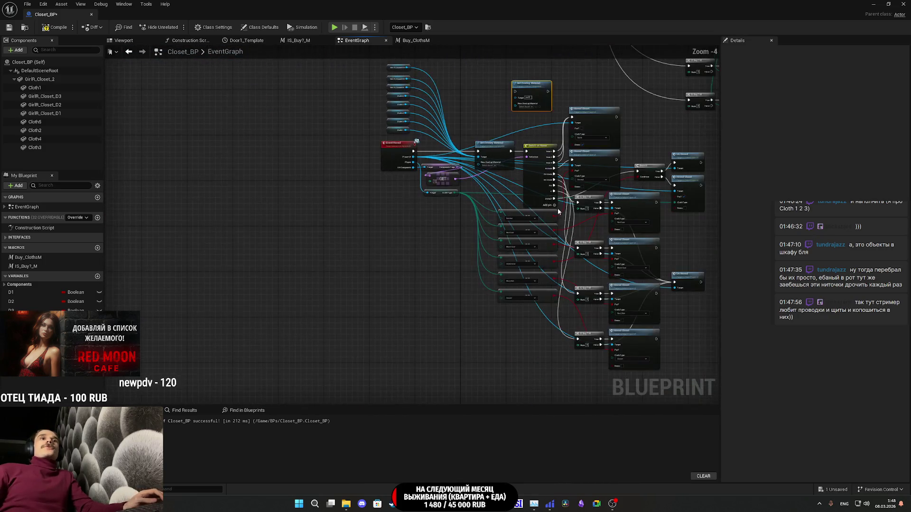
Shift the left column of nodes slightly left to make room around the new overlay node.
{"action": "mouse_move", "coordinate": [541, 331]}
{"action": "left_mouse_down"}
{"action": "mouse_move", "coordinate": [427, 143]}
{"action": "mouse_move", "coordinate": [382, 126]}
{"action": "mouse_move", "coordinate": [394, 56]}
{"action": "left_mouse_up"}
{"action": "scroll", "coordinate": [498, 221], "scroll_direction": "up", "scroll_amount": 5}
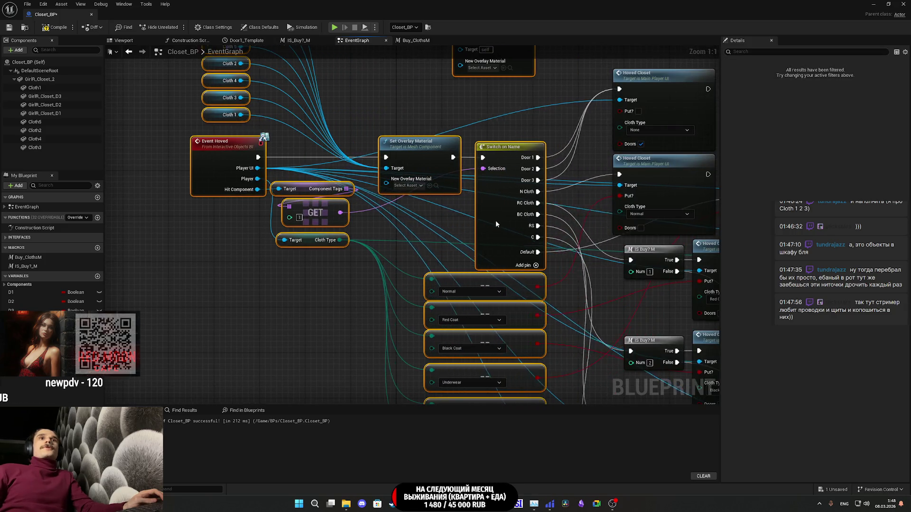
{"action": "mouse_move", "coordinate": [486, 150]}
{"action": "left_mouse_down"}
{"action": "mouse_move", "coordinate": [474, 150]}
{"action": "mouse_move", "coordinate": [459, 200]}
{"action": "left_mouse_up"}
{"action": "left_click", "coordinate": [502, 132]}
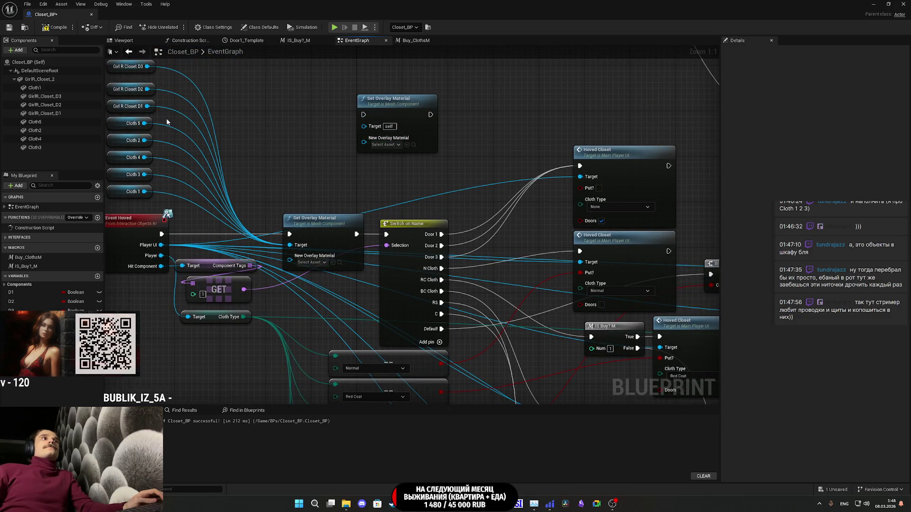
{"action": "mouse_move", "coordinate": [187, 118]}
{"action": "left_mouse_down"}
{"action": "mouse_move", "coordinate": [237, 132]}
{"action": "mouse_move", "coordinate": [226, 140]}
{"action": "left_mouse_up"}
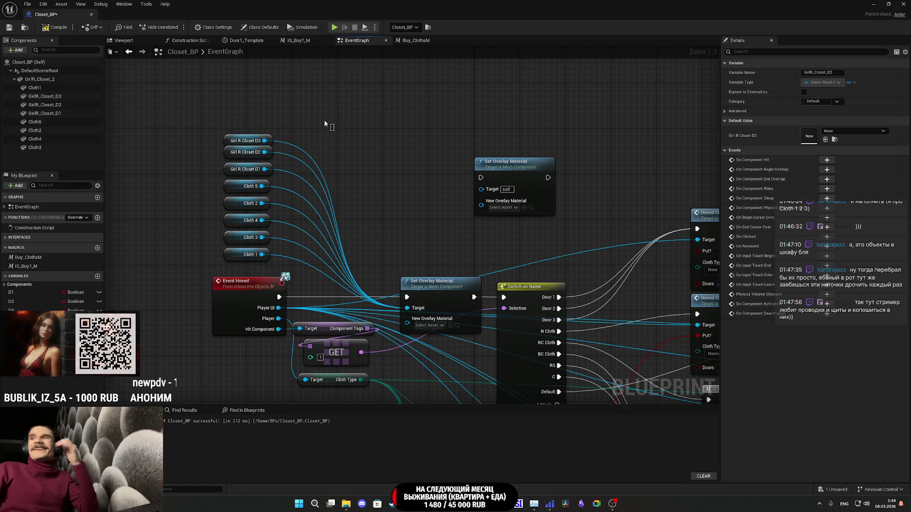
{"action": "left_click", "coordinate": [275, 107]}
Add a Girl R Closet D1 getter and wire it into the second Set Overlay Material's Target.
{"action": "left_click", "coordinate": [65, 112]}
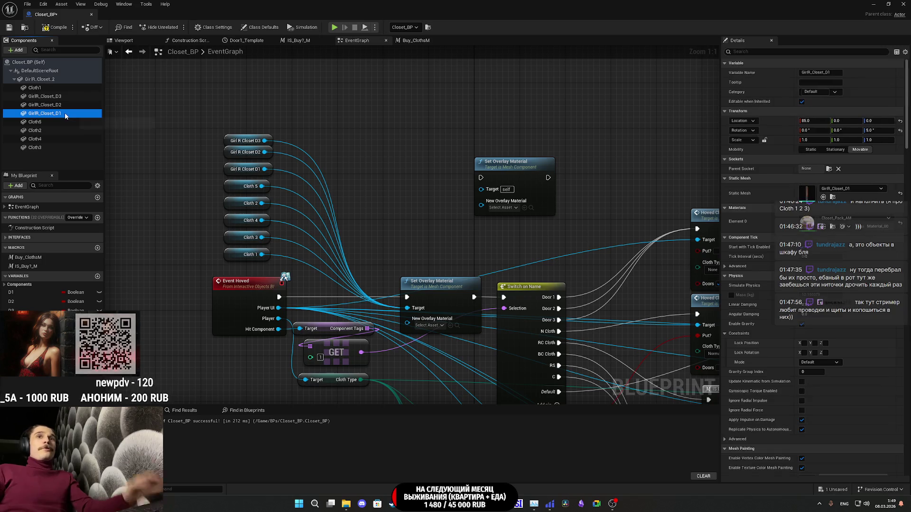
{"action": "scroll", "coordinate": [743, 327], "scroll_direction": "down", "scroll_amount": 10}
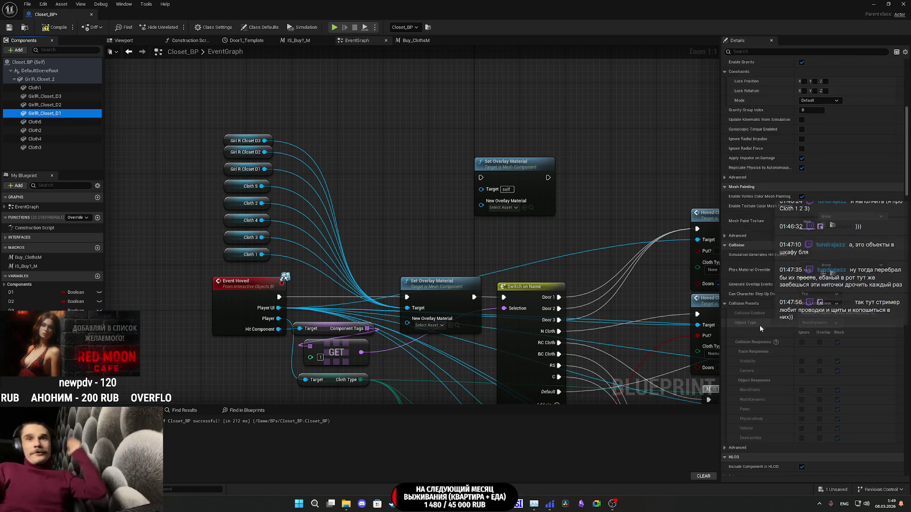
{"action": "scroll", "coordinate": [755, 318], "scroll_direction": "down", "scroll_amount": 10}
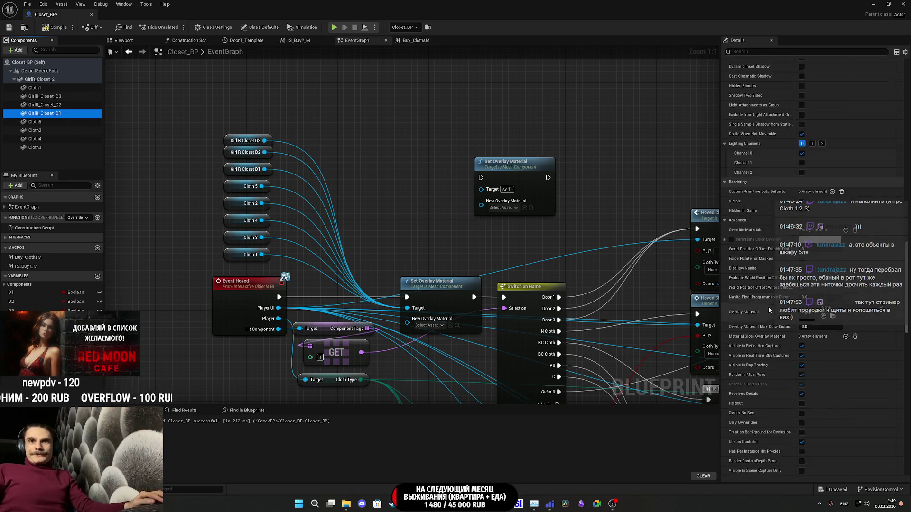
{"action": "scroll", "coordinate": [768, 304], "scroll_direction": "down", "scroll_amount": 10}
{"action": "left_click_drag", "start_coordinate": [548, 239], "coordinate": [503, 247]}
{"action": "left_click_drag", "start_coordinate": [47, 113], "coordinate": [358, 162]}
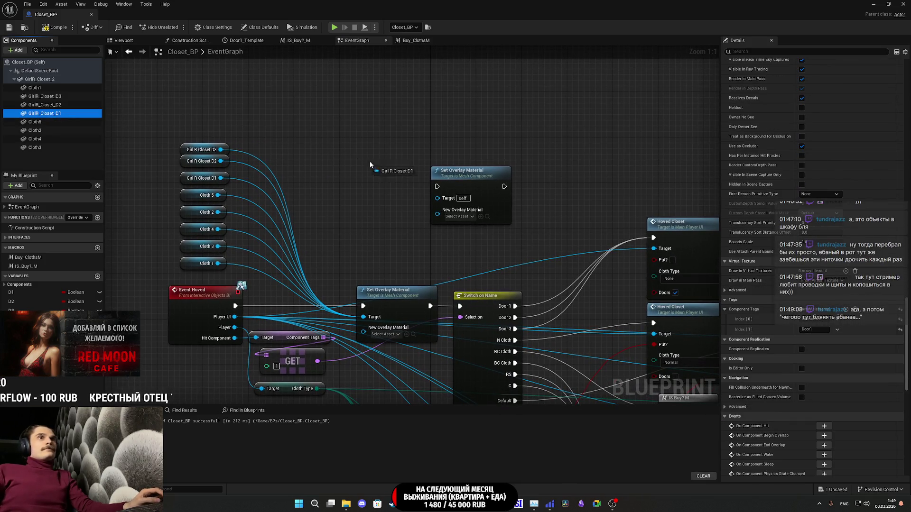
{"action": "left_click_drag", "start_coordinate": [450, 202], "coordinate": [449, 199]}
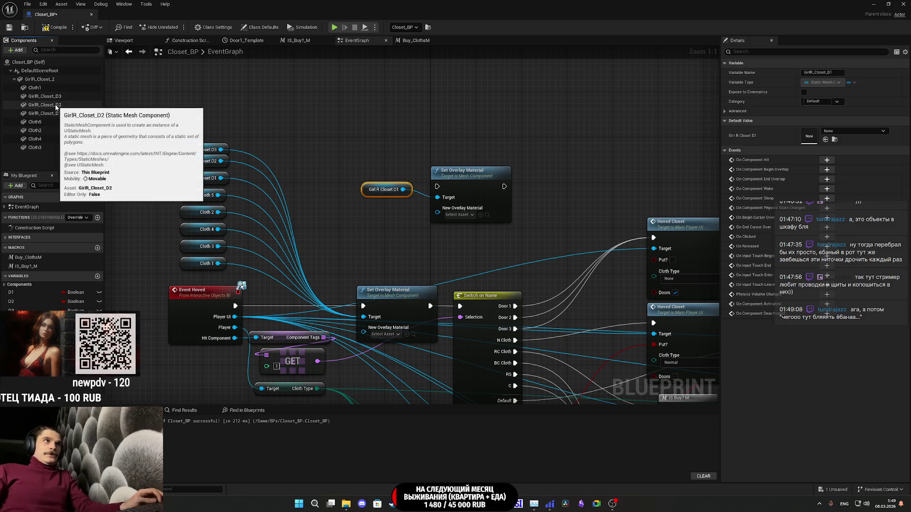
{"action": "left_click_drag", "start_coordinate": [369, 196], "coordinate": [382, 198]}
Connect Switch on Name's Door 1 exec pin to the second overlay node, then re-maximize the editor.
{"action": "left_click_drag", "start_coordinate": [502, 188], "coordinate": [654, 236]}
{"action": "mouse_move", "coordinate": [437, 186]}
{"action": "left_mouse_down"}
{"action": "mouse_move", "coordinate": [479, 303]}
{"action": "mouse_move", "coordinate": [515, 306]}
{"action": "left_mouse_up"}
{"action": "left_click_drag", "start_coordinate": [470, 186], "coordinate": [516, 192]}
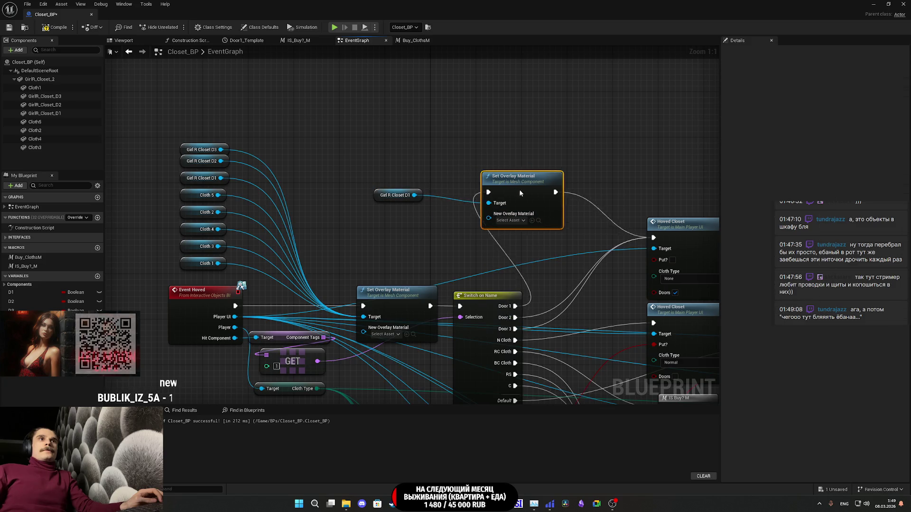
{"action": "left_click", "coordinate": [888, 3]}
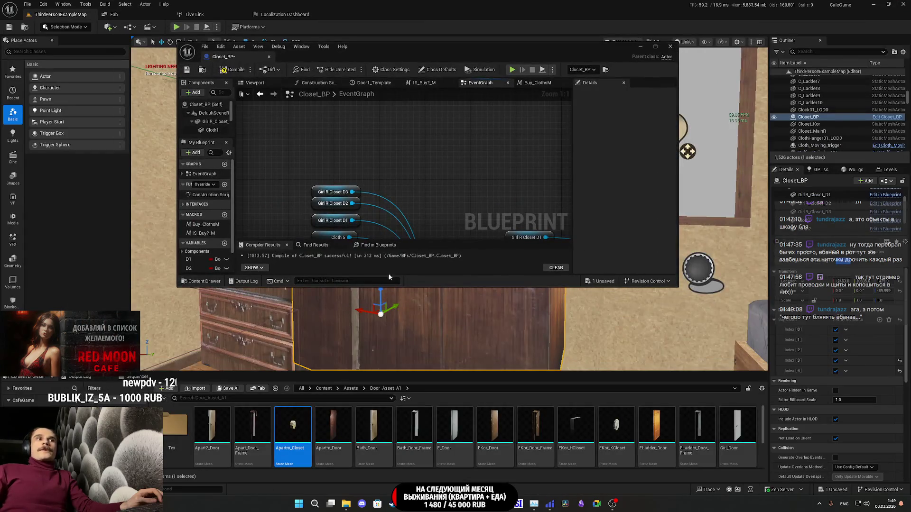
{"action": "left_click", "coordinate": [323, 389]}
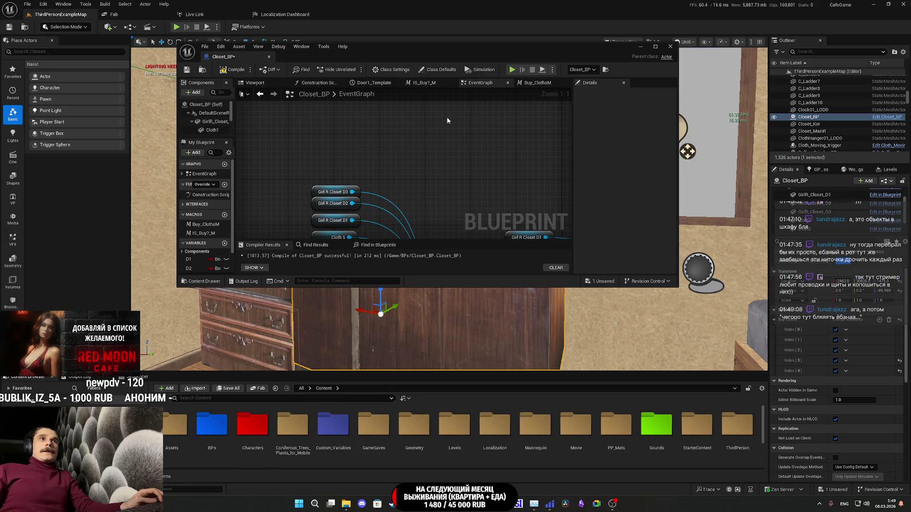
{"action": "double_click", "coordinate": [468, 47]}
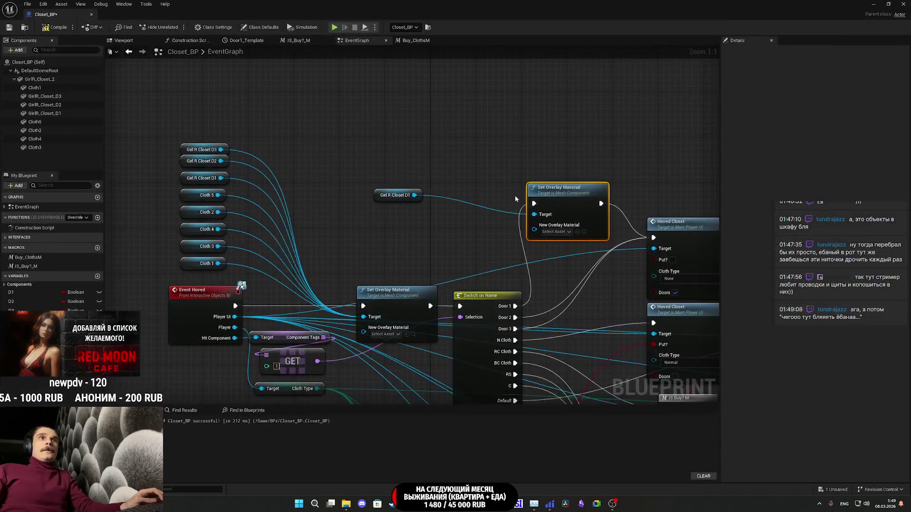
Set Light_Hoved_Active as the node's overlay material and move the node down-right.
{"action": "left_click", "coordinate": [556, 232]}
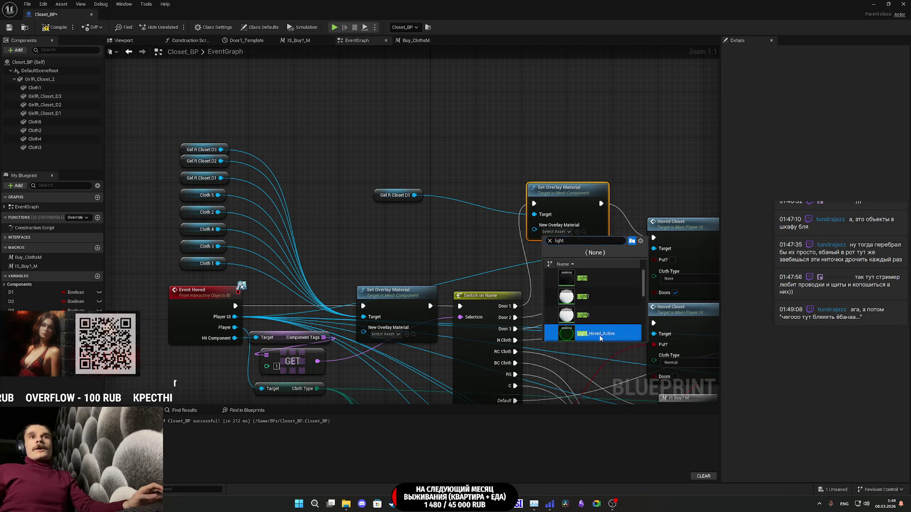
{"action": "left_click", "coordinate": [600, 335]}
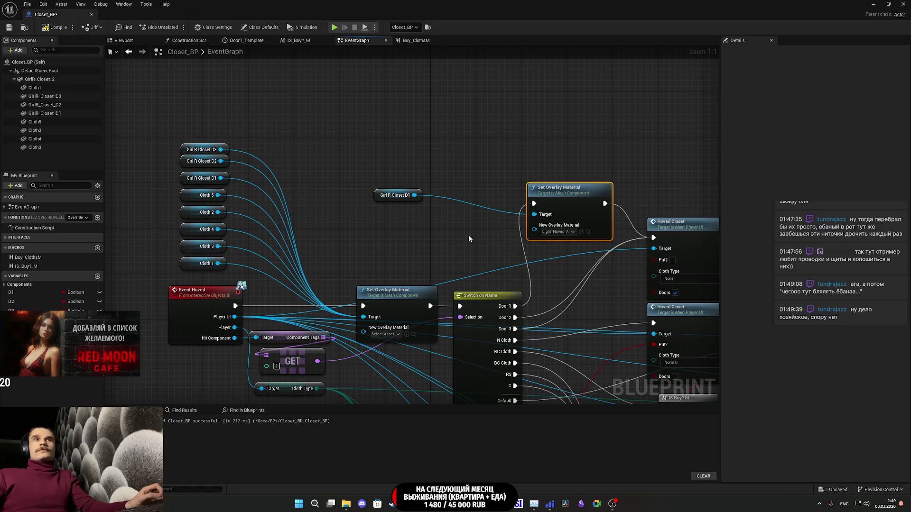
{"action": "left_click_drag", "start_coordinate": [481, 240], "coordinate": [374, 245]}
{"action": "left_click_drag", "start_coordinate": [469, 212], "coordinate": [500, 246]}
Place the Girl R Closet D1 getter just above the Door 1 overlay node.
{"action": "left_click", "coordinate": [475, 200]}
{"action": "left_click_drag", "start_coordinate": [476, 204], "coordinate": [504, 167]}
{"action": "left_click_drag", "start_coordinate": [327, 164], "coordinate": [446, 221]}
{"action": "mouse_move", "coordinate": [420, 213]}
{"action": "left_mouse_down"}
{"action": "mouse_move", "coordinate": [396, 183]}
{"action": "mouse_move", "coordinate": [478, 139]}
{"action": "left_mouse_up"}
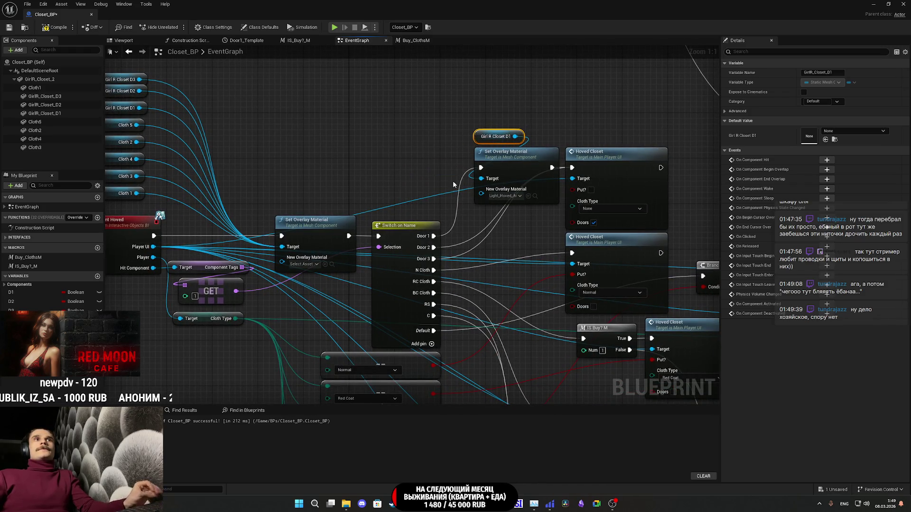
{"action": "left_click", "coordinate": [517, 196]}
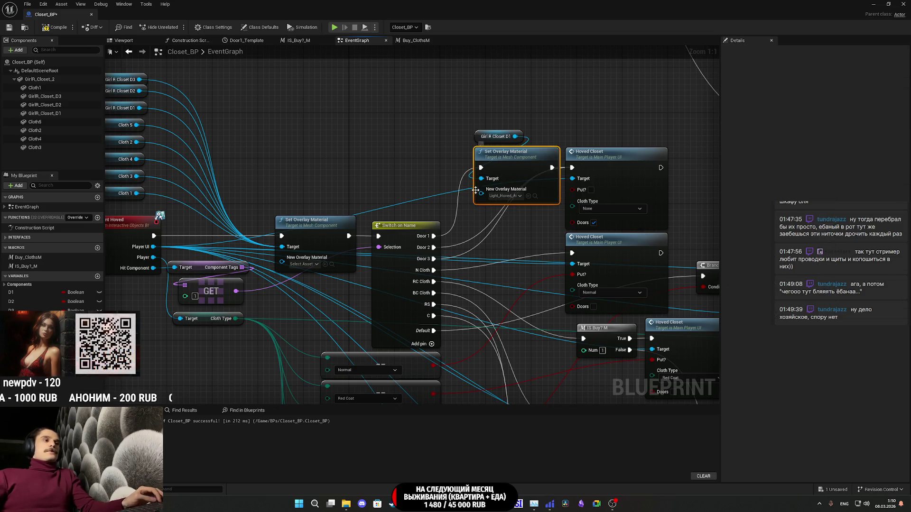
{"action": "left_click_drag", "start_coordinate": [478, 226], "coordinate": [484, 194]}
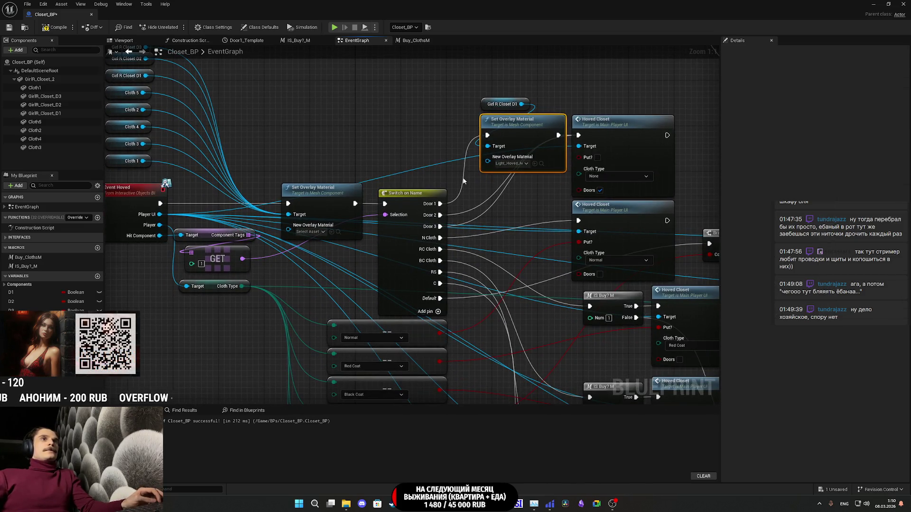
Duplicate the overlay node twice, wiring Door 2 and Door 3 to the copies.
{"action": "key", "text": "ctrl+d"}
{"action": "key", "text": "ctrl+d"}
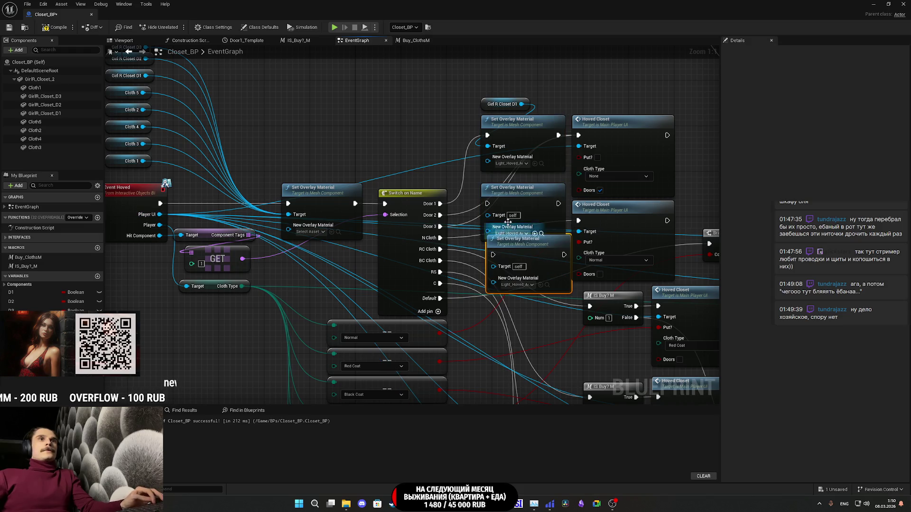
{"action": "left_click_drag", "start_coordinate": [492, 205], "coordinate": [441, 226]}
{"action": "left_click_drag", "start_coordinate": [559, 204], "coordinate": [580, 137]}
{"action": "left_click_drag", "start_coordinate": [531, 196], "coordinate": [530, 187]}
{"action": "mouse_move", "coordinate": [531, 247]}
{"action": "left_mouse_down"}
{"action": "mouse_move", "coordinate": [472, 254]}
{"action": "mouse_move", "coordinate": [441, 228]}
{"action": "left_mouse_up"}
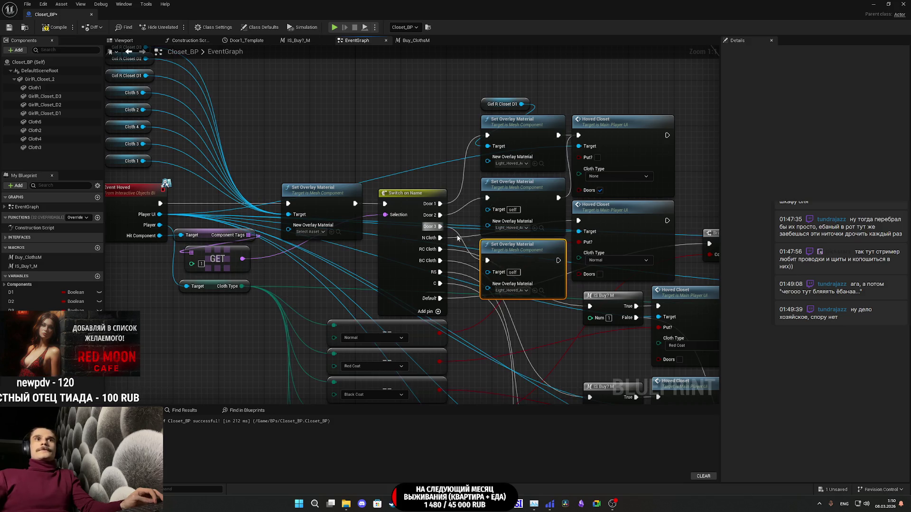
Paste Girl R Closet D2 and D3 getters and connect them to the new overlay Targets.
{"action": "left_click", "coordinate": [407, 121]}
{"action": "left_click_drag", "start_coordinate": [311, 125], "coordinate": [357, 162]}
{"action": "left_click_drag", "start_coordinate": [205, 97], "coordinate": [298, 141]}
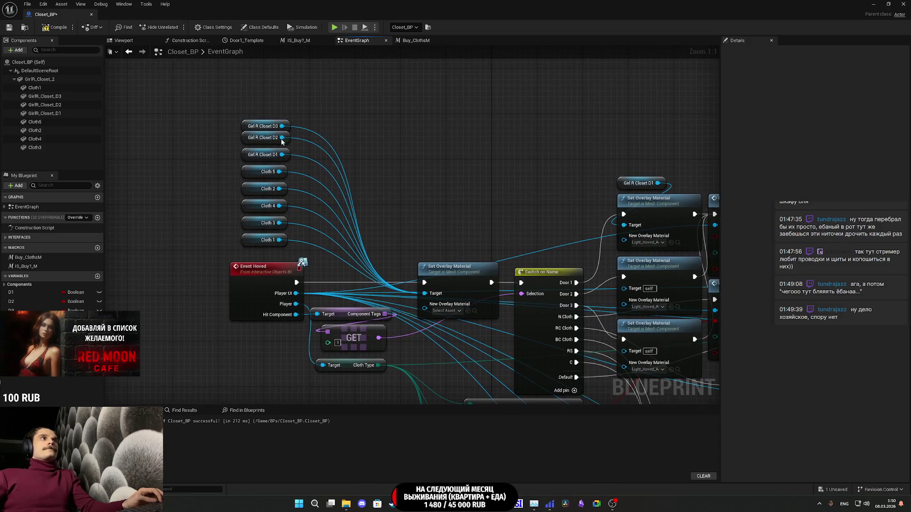
{"action": "left_click_drag", "start_coordinate": [249, 127], "coordinate": [249, 121]}
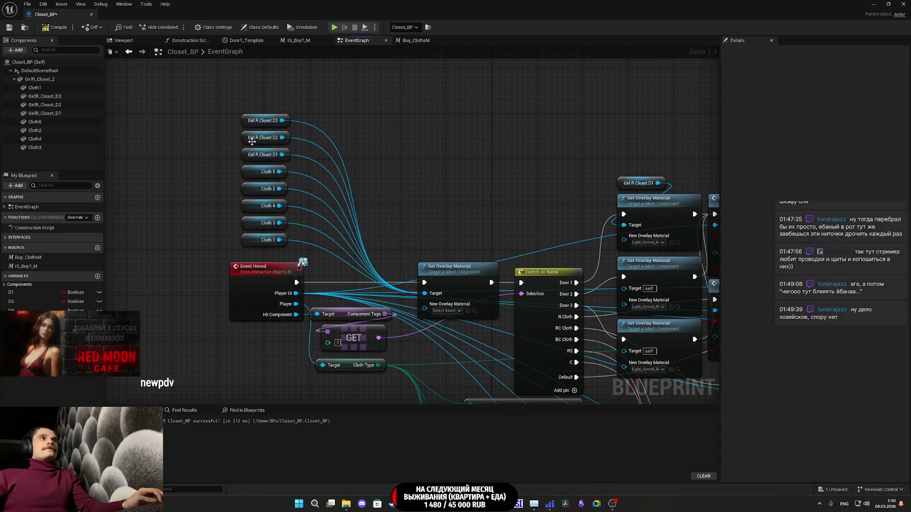
{"action": "left_click", "coordinate": [249, 123]}
{"action": "left_click", "coordinate": [465, 212]}
{"action": "key", "text": "ctrl+v"}
{"action": "left_click", "coordinate": [249, 120]}
{"action": "key", "text": "ctrl+c"}
{"action": "key", "text": "ctrl+v"}
{"action": "mouse_move", "coordinate": [510, 177]}
{"action": "left_mouse_down"}
{"action": "mouse_move", "coordinate": [597, 324]}
{"action": "mouse_move", "coordinate": [623, 351]}
{"action": "left_mouse_up"}
{"action": "mouse_move", "coordinate": [504, 212]}
{"action": "left_mouse_down"}
{"action": "mouse_move", "coordinate": [605, 285]}
{"action": "mouse_move", "coordinate": [647, 294]}
{"action": "left_mouse_up"}
Stack the D1, D2 and D3 closet getters neatly beside the switch.
{"action": "mouse_move", "coordinate": [469, 213]}
{"action": "left_mouse_down"}
{"action": "mouse_move", "coordinate": [491, 218]}
{"action": "mouse_move", "coordinate": [515, 247]}
{"action": "mouse_move", "coordinate": [545, 247]}
{"action": "left_mouse_up"}
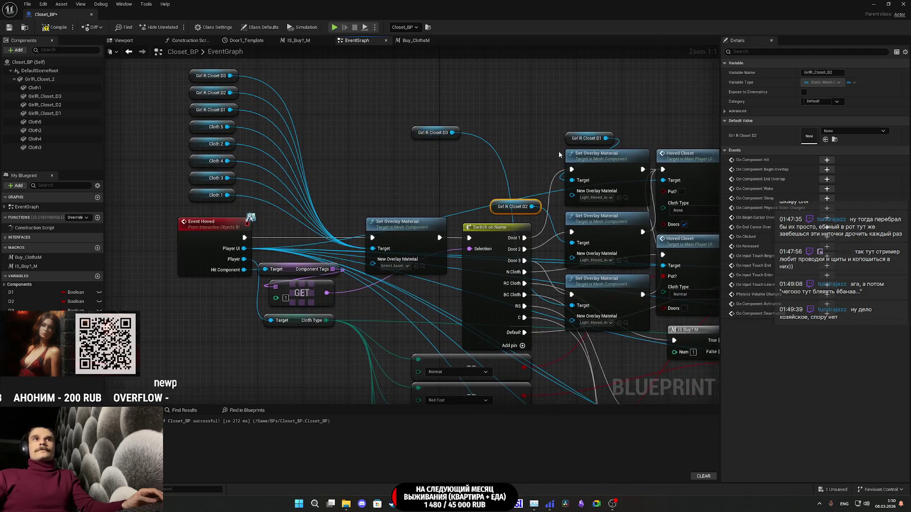
{"action": "mouse_move", "coordinate": [570, 131]}
{"action": "left_mouse_down"}
{"action": "mouse_move", "coordinate": [422, 142]}
{"action": "mouse_move", "coordinate": [422, 103]}
{"action": "left_mouse_up"}
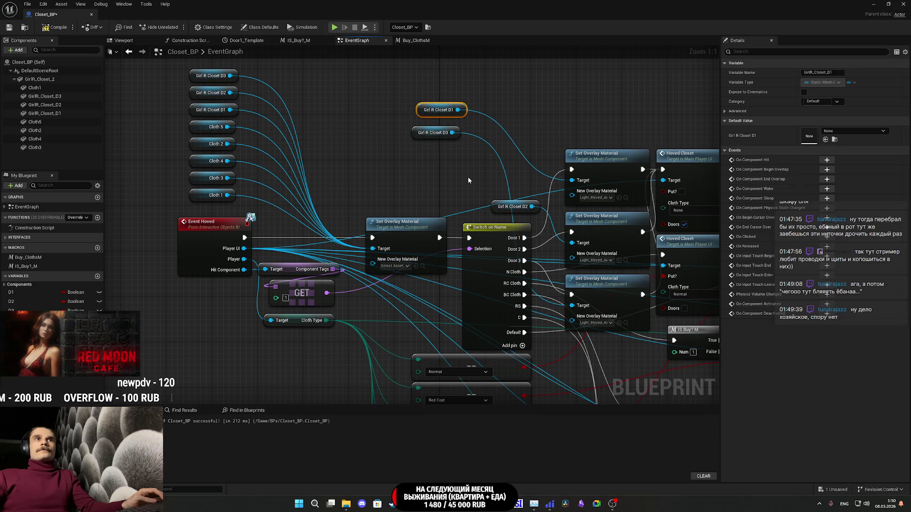
{"action": "mouse_move", "coordinate": [495, 205]}
{"action": "left_mouse_down"}
{"action": "mouse_move", "coordinate": [424, 145]}
{"action": "mouse_move", "coordinate": [430, 134]}
{"action": "mouse_move", "coordinate": [439, 173]}
{"action": "mouse_move", "coordinate": [426, 127]}
{"action": "left_mouse_up"}
{"action": "left_click_drag", "start_coordinate": [424, 173], "coordinate": [421, 146]}
{"action": "left_click_drag", "start_coordinate": [412, 180], "coordinate": [468, 97]}
{"action": "left_click_drag", "start_coordinate": [423, 146], "coordinate": [491, 214]}
{"action": "left_click", "coordinate": [553, 112]}
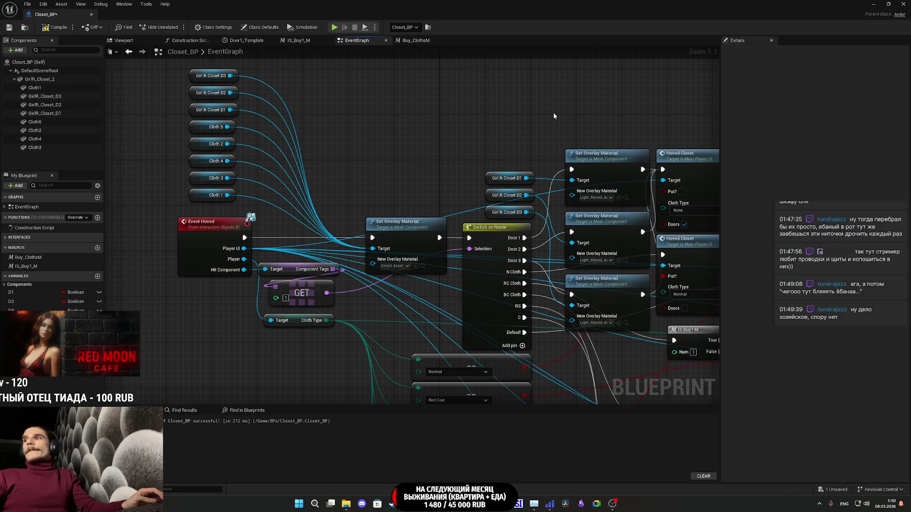
{"action": "mouse_move", "coordinate": [610, 266]}
{"action": "left_mouse_down"}
{"action": "mouse_move", "coordinate": [537, 187]}
{"action": "mouse_move", "coordinate": [476, 171]}
{"action": "left_mouse_up"}
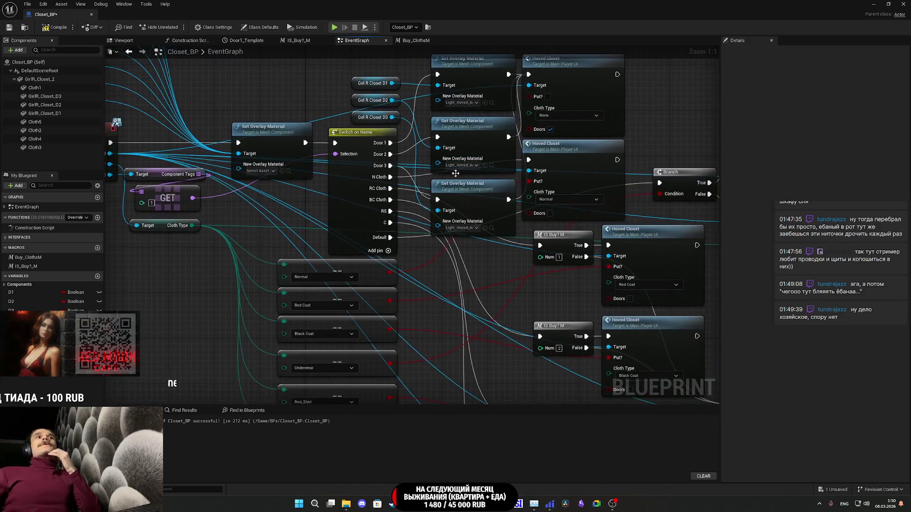
{"action": "left_click_drag", "start_coordinate": [421, 179], "coordinate": [332, 193]}
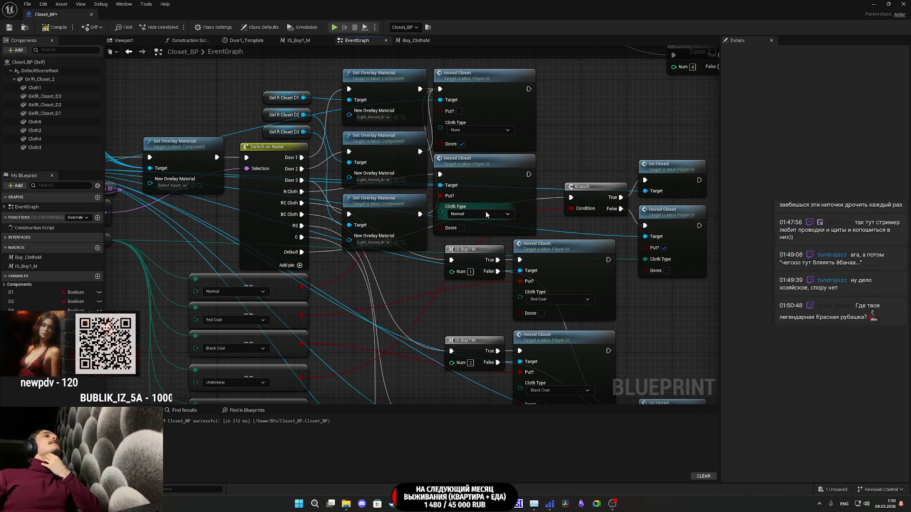
{"action": "mouse_move", "coordinate": [551, 177]}
{"action": "left_mouse_down"}
{"action": "mouse_move", "coordinate": [549, 123]}
{"action": "mouse_move", "coordinate": [573, 142]}
{"action": "mouse_move", "coordinate": [710, 160]}
{"action": "mouse_move", "coordinate": [687, 180]}
{"action": "left_mouse_up"}
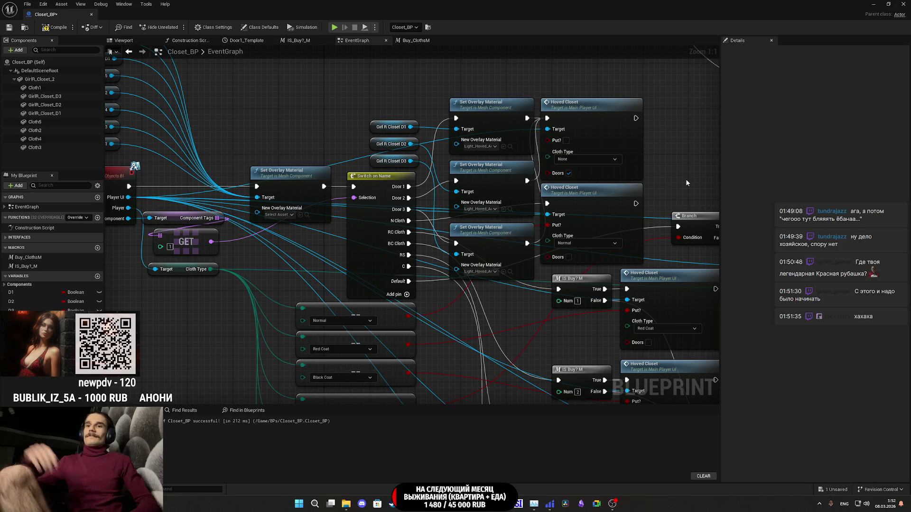
{"action": "left_click_drag", "start_coordinate": [691, 176], "coordinate": [674, 170]}
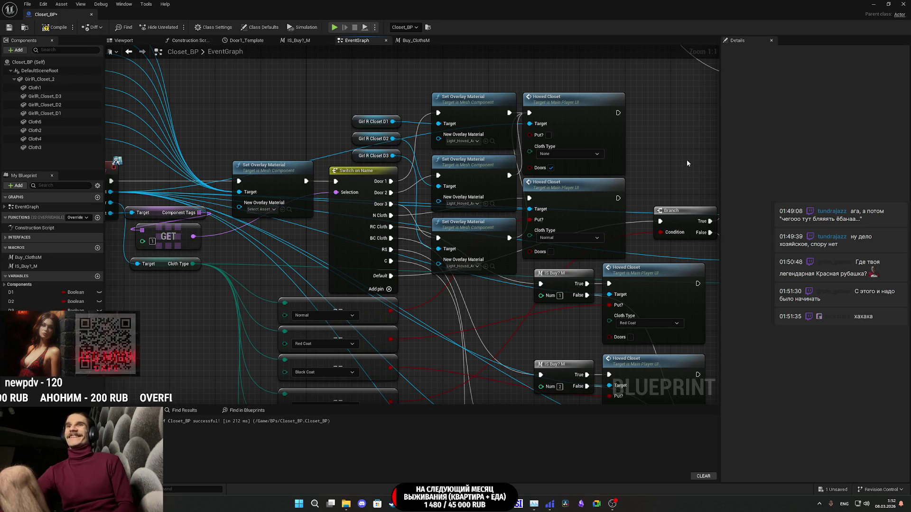
{"action": "left_click_drag", "start_coordinate": [704, 155], "coordinate": [684, 140]}
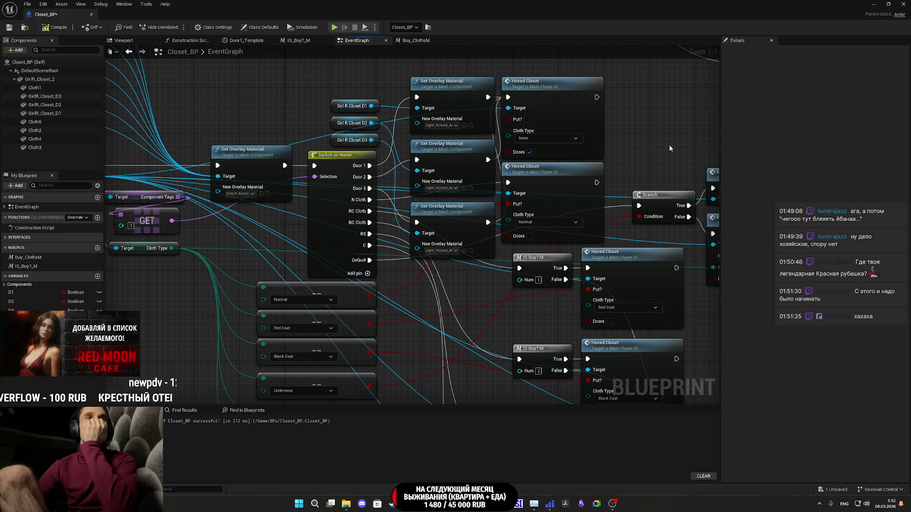
{"action": "left_click_drag", "start_coordinate": [676, 141], "coordinate": [558, 84]}
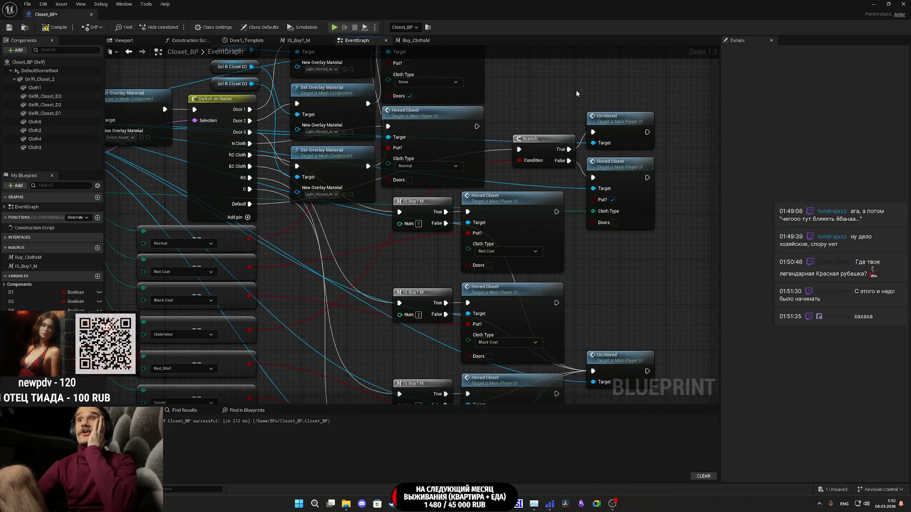
{"action": "left_click_drag", "start_coordinate": [629, 265], "coordinate": [628, 264]}
{"action": "scroll", "coordinate": [569, 107], "scroll_direction": "down", "scroll_amount": 3}
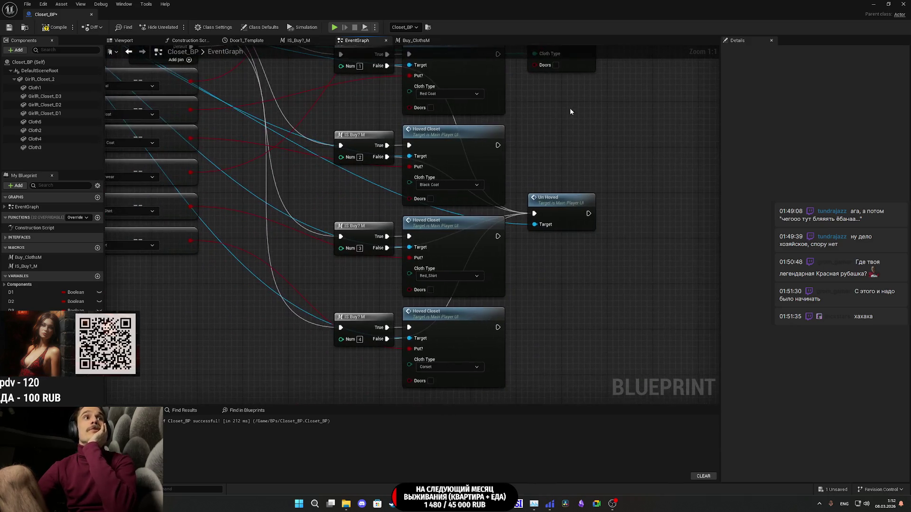
{"action": "mouse_move", "coordinate": [587, 140]}
{"action": "left_mouse_down"}
{"action": "mouse_move", "coordinate": [597, 278]}
{"action": "mouse_move", "coordinate": [597, 268]}
{"action": "left_mouse_up"}
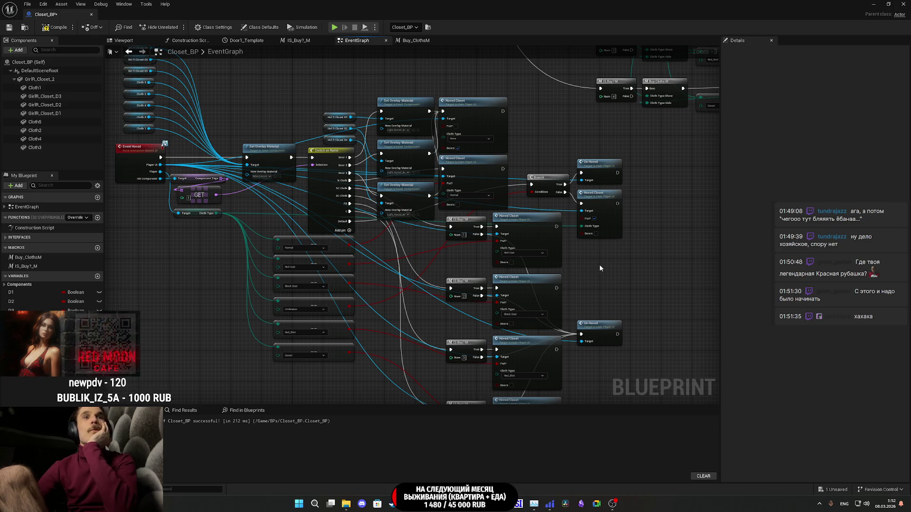
{"action": "mouse_move", "coordinate": [599, 275]}
{"action": "left_mouse_down"}
{"action": "mouse_move", "coordinate": [590, 169]}
{"action": "mouse_move", "coordinate": [636, 224]}
{"action": "mouse_move", "coordinate": [618, 126]}
{"action": "mouse_move", "coordinate": [624, 277]}
{"action": "mouse_move", "coordinate": [626, 268]}
{"action": "left_mouse_up"}
{"action": "scroll", "coordinate": [459, 245], "scroll_direction": "up", "scroll_amount": 3}
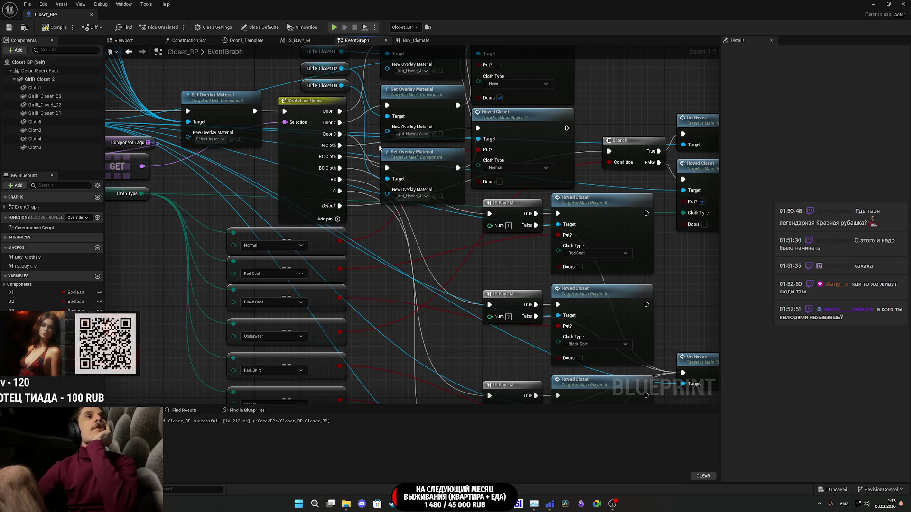
{"action": "left_click_drag", "start_coordinate": [379, 147], "coordinate": [284, 168]}
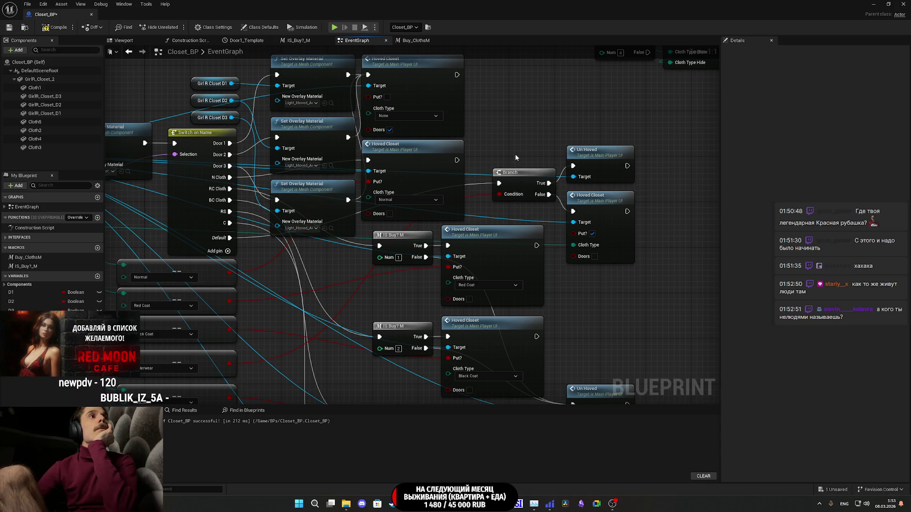
{"action": "left_click_drag", "start_coordinate": [516, 158], "coordinate": [496, 158]}
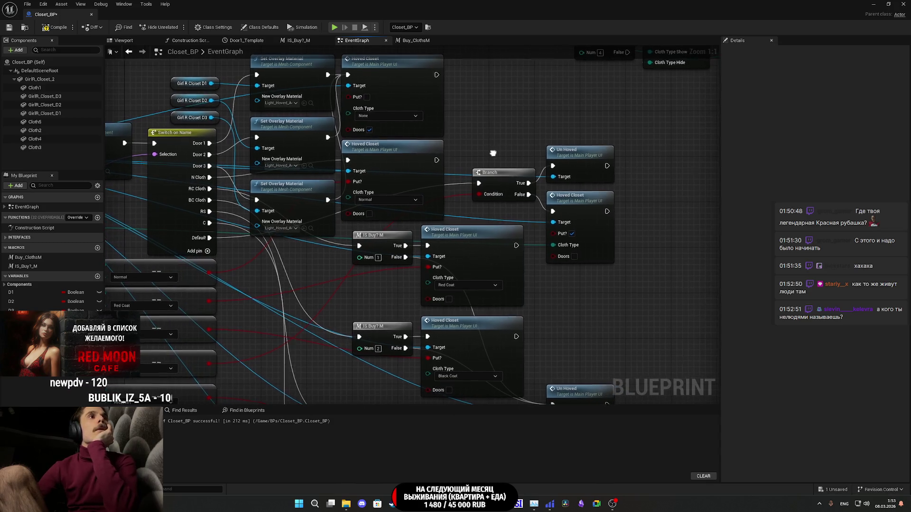
Inspect the Normal Hoved Closet event in Main_Player_UI, then close that graph.
{"action": "left_click", "coordinate": [421, 178]}
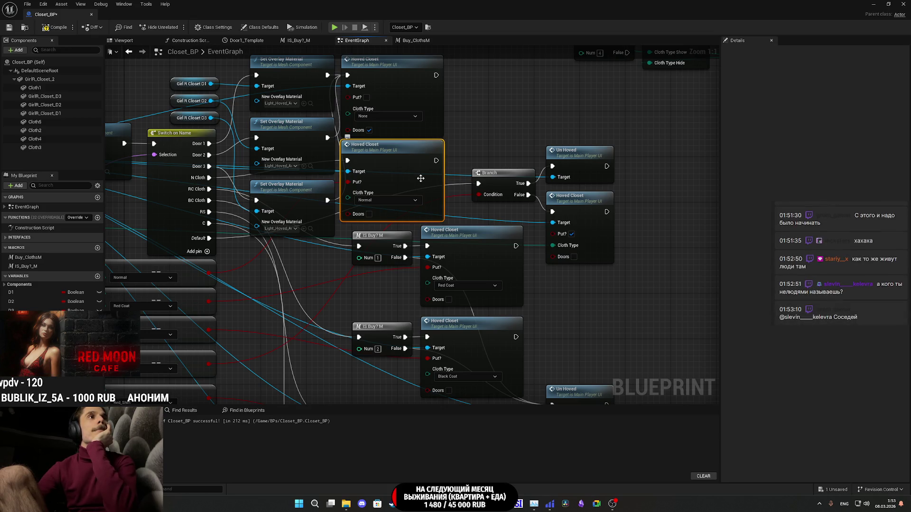
{"action": "double_click", "coordinate": [426, 178]}
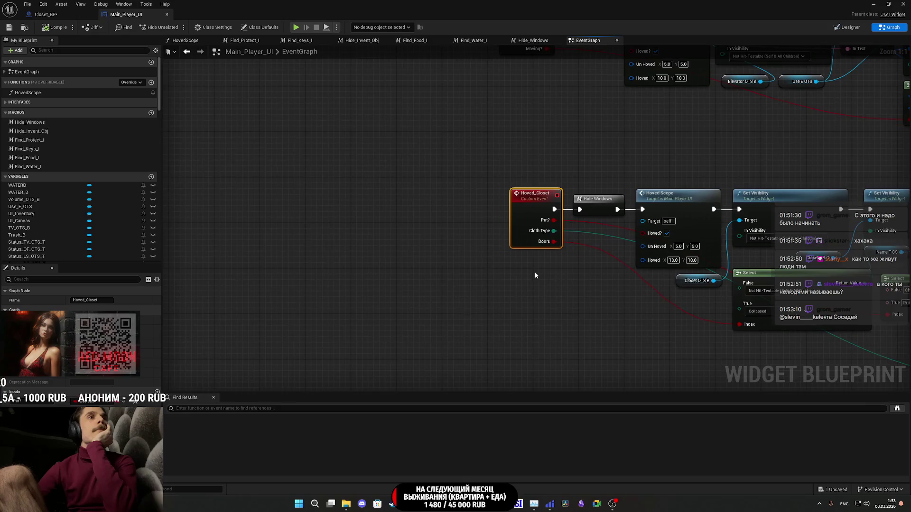
{"action": "left_click_drag", "start_coordinate": [537, 271], "coordinate": [418, 261]}
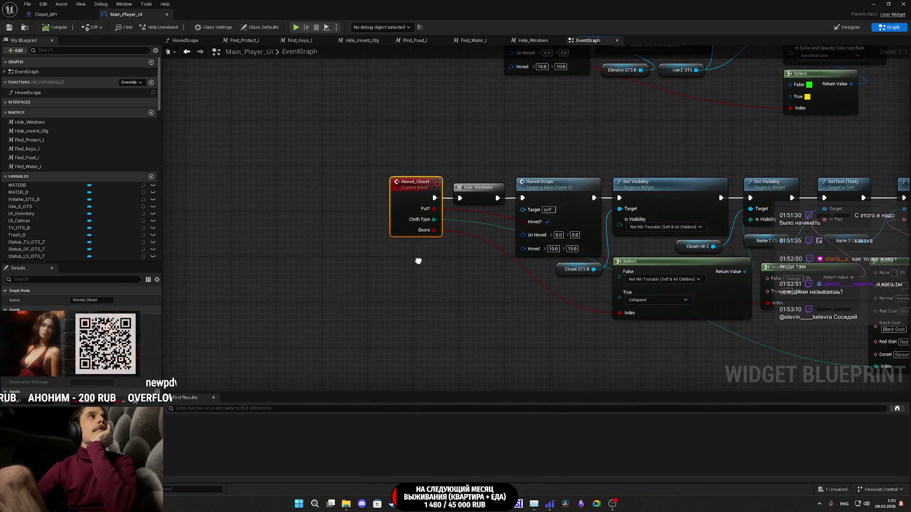
{"action": "left_click", "coordinate": [166, 15]}
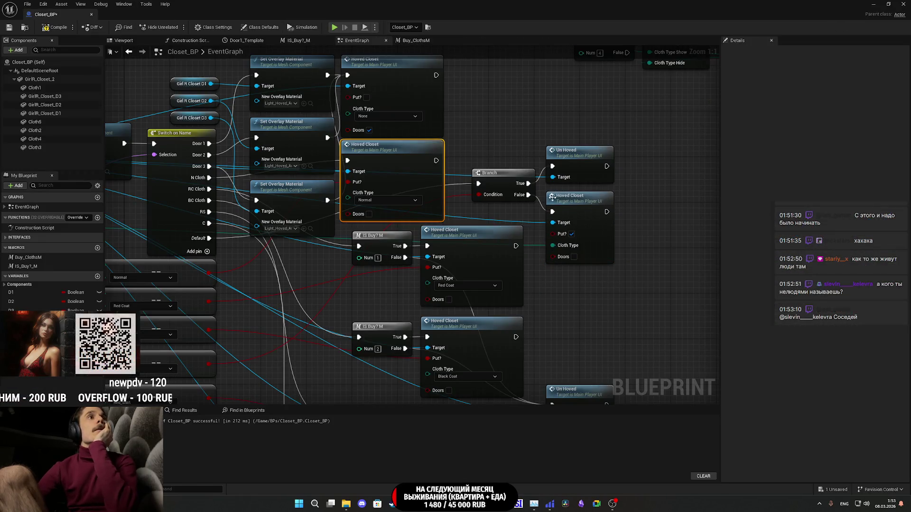
Move the IS Buy, Hoved Closet and Un Hoved nodes lower, then return to the level editor.
{"action": "left_click_drag", "start_coordinate": [625, 306], "coordinate": [647, 295]}
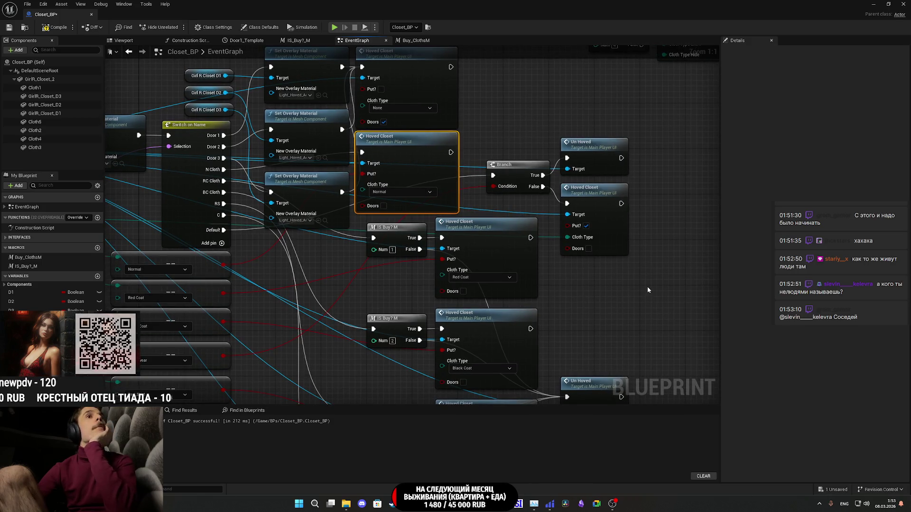
{"action": "left_click_drag", "start_coordinate": [646, 290], "coordinate": [646, 242]}
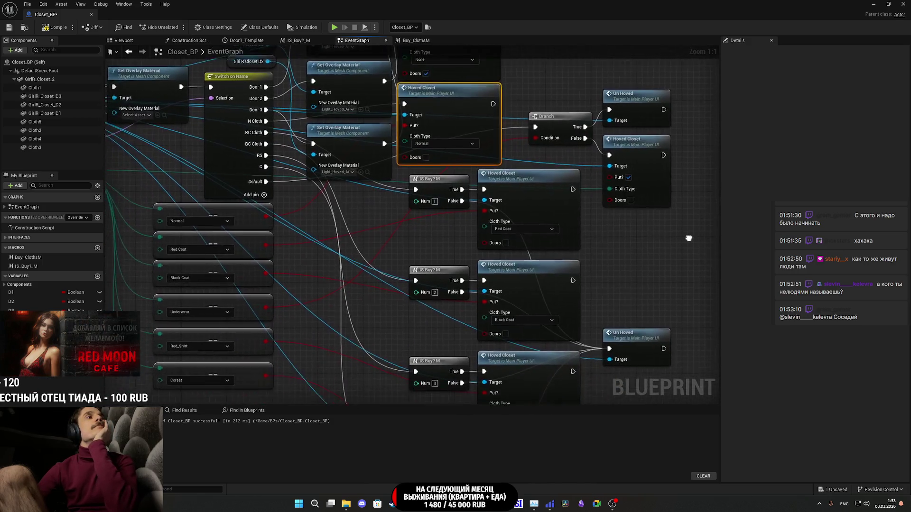
{"action": "scroll", "coordinate": [661, 177], "scroll_direction": "down", "scroll_amount": 2}
{"action": "mouse_move", "coordinate": [661, 177]}
{"action": "left_mouse_down"}
{"action": "mouse_move", "coordinate": [608, 193]}
{"action": "mouse_move", "coordinate": [499, 194]}
{"action": "left_mouse_up"}
{"action": "scroll", "coordinate": [499, 195], "scroll_direction": "down", "scroll_amount": 1}
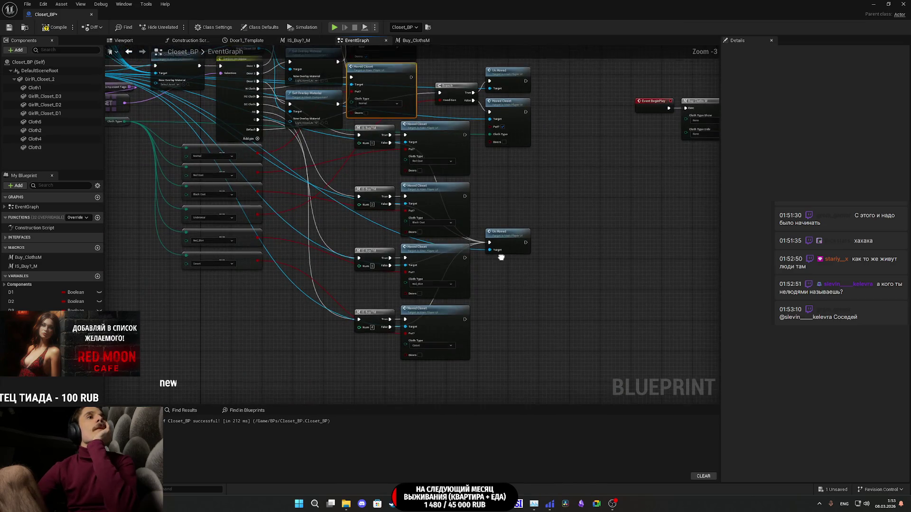
{"action": "mouse_move", "coordinate": [535, 367]}
{"action": "left_mouse_down"}
{"action": "mouse_move", "coordinate": [364, 137]}
{"action": "mouse_move", "coordinate": [376, 210]}
{"action": "left_mouse_up"}
{"action": "left_click", "coordinate": [461, 169]}
{"action": "mouse_move", "coordinate": [521, 183]}
{"action": "left_mouse_down"}
{"action": "mouse_move", "coordinate": [520, 114]}
{"action": "mouse_move", "coordinate": [509, 106]}
{"action": "left_mouse_up"}
{"action": "mouse_move", "coordinate": [460, 135]}
{"action": "left_mouse_down"}
{"action": "mouse_move", "coordinate": [517, 183]}
{"action": "mouse_move", "coordinate": [542, 228]}
{"action": "left_mouse_up"}
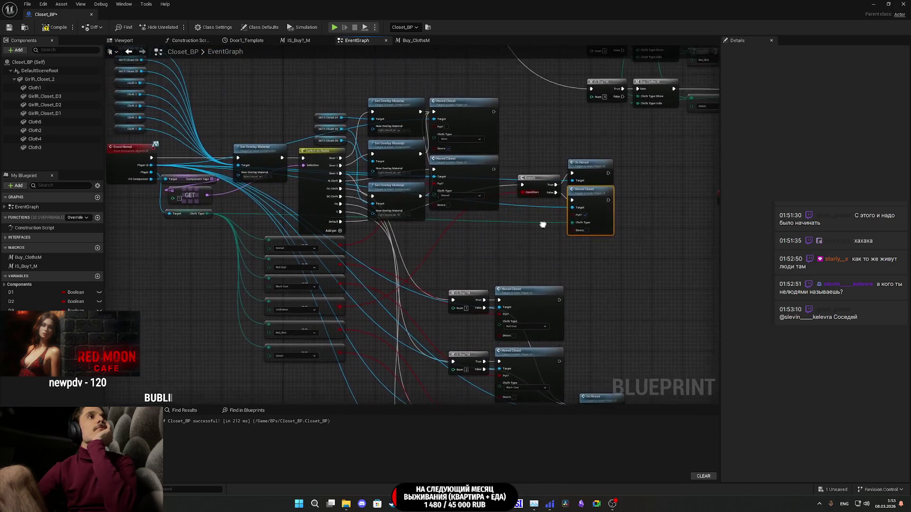
{"action": "mouse_move", "coordinate": [468, 173]}
{"action": "left_mouse_down"}
{"action": "mouse_move", "coordinate": [457, 249]}
{"action": "mouse_move", "coordinate": [398, 245]}
{"action": "mouse_move", "coordinate": [529, 244]}
{"action": "left_mouse_up"}
{"action": "left_click", "coordinate": [643, 280]}
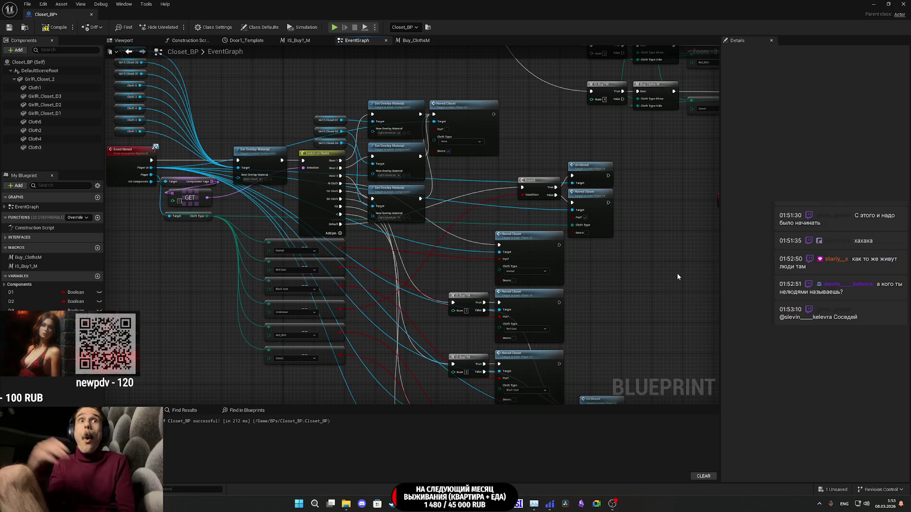
{"action": "left_click", "coordinate": [875, 4]}
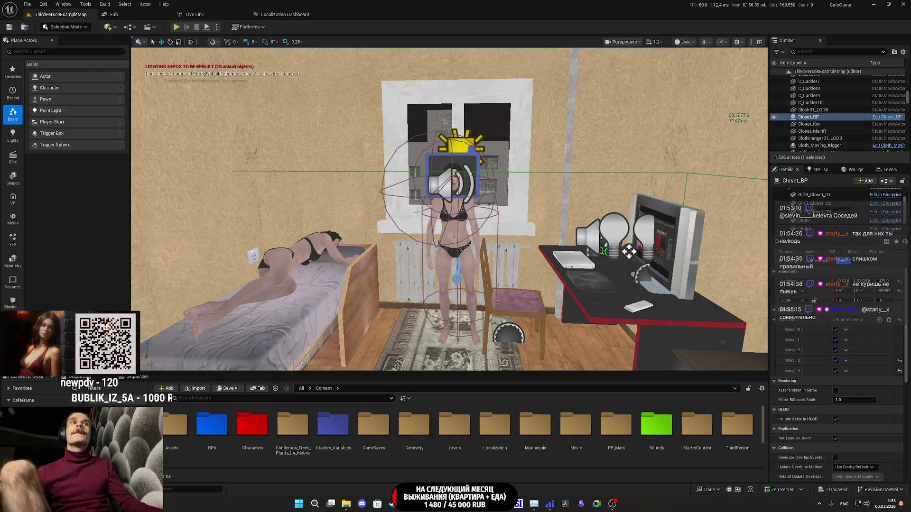
{"action": "mouse_move", "coordinate": [497, 237]}
{"action": "left_mouse_down"}
{"action": "mouse_move", "coordinate": [505, 185]}
{"action": "mouse_move", "coordinate": [410, 222]}
{"action": "left_mouse_up"}
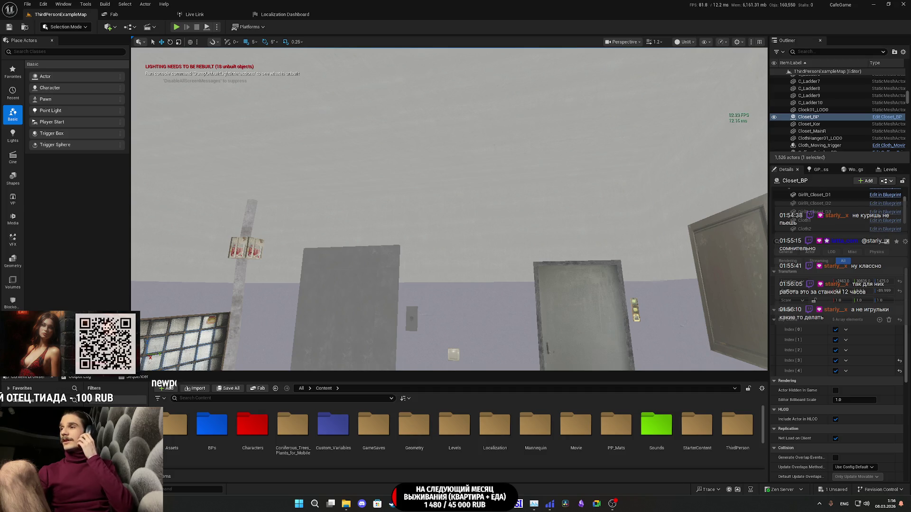
{"action": "key", "text": "f"}
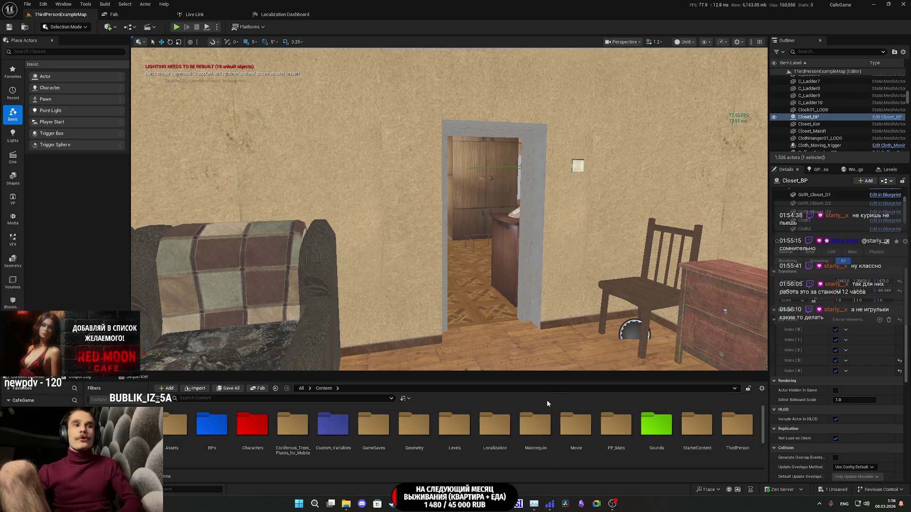
In Closet_BP, duplicate a Set Overlay Material node and wire it before Normal Hoved Closet.
{"action": "mouse_move", "coordinate": [392, 504]}
{"action": "left_click", "coordinate": [472, 478]}
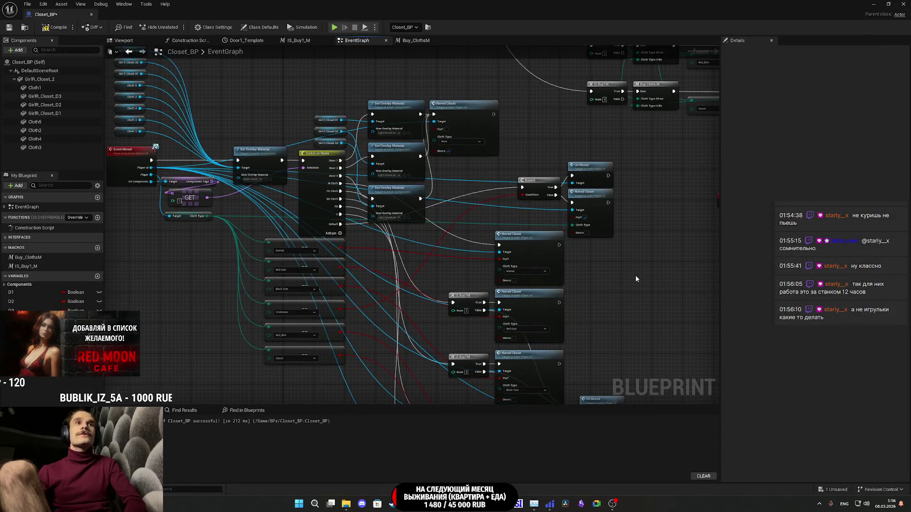
{"action": "scroll", "coordinate": [419, 203], "scroll_direction": "up", "scroll_amount": 3}
{"action": "left_click", "coordinate": [419, 207]}
{"action": "key", "text": "ctrl+c"}
{"action": "key", "text": "ctrl+v"}
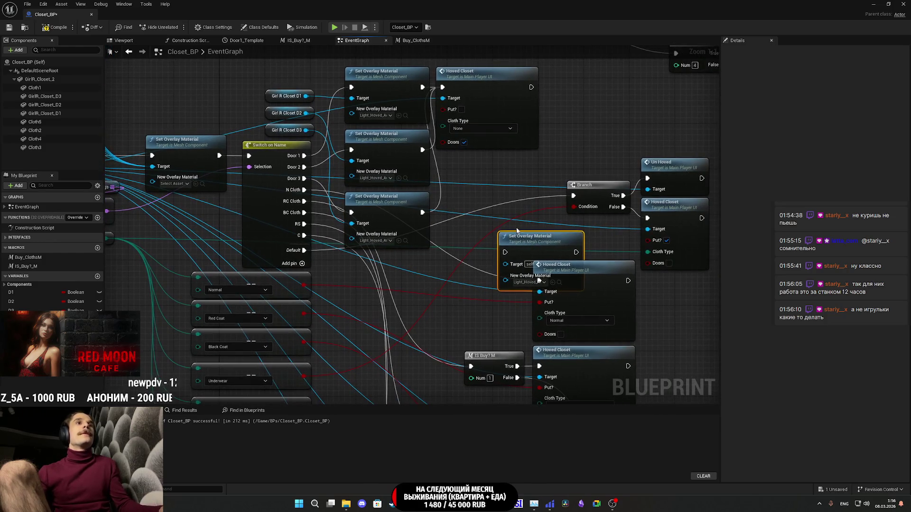
{"action": "mouse_move", "coordinate": [544, 225]}
{"action": "left_mouse_down"}
{"action": "mouse_move", "coordinate": [494, 229]}
{"action": "mouse_move", "coordinate": [520, 220]}
{"action": "left_mouse_up"}
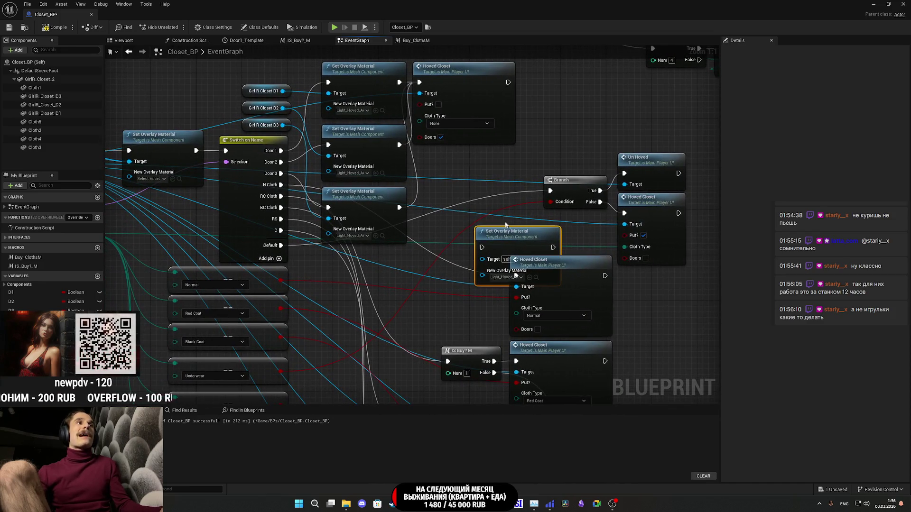
{"action": "mouse_move", "coordinate": [526, 247]}
{"action": "left_mouse_down"}
{"action": "mouse_move", "coordinate": [463, 281]}
{"action": "mouse_move", "coordinate": [514, 277]}
{"action": "left_mouse_up"}
{"action": "mouse_move", "coordinate": [424, 276]}
{"action": "left_mouse_down"}
{"action": "mouse_move", "coordinate": [399, 256]}
{"action": "mouse_move", "coordinate": [400, 289]}
{"action": "mouse_move", "coordinate": [284, 196]}
{"action": "left_mouse_up"}
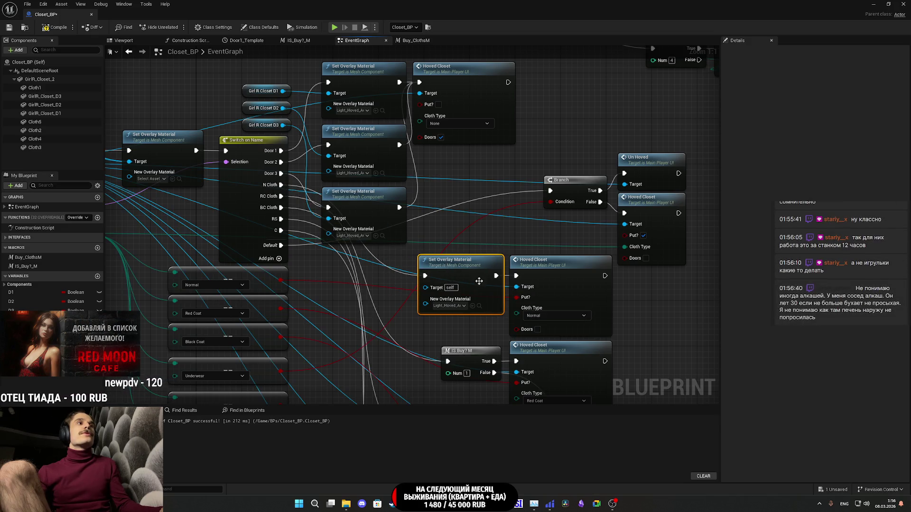
Make the Cloth1 component the new overlay node's Target.
{"action": "mouse_move", "coordinate": [437, 241]}
{"action": "left_mouse_down"}
{"action": "mouse_move", "coordinate": [571, 231]}
{"action": "mouse_move", "coordinate": [593, 253]}
{"action": "mouse_move", "coordinate": [556, 231]}
{"action": "mouse_move", "coordinate": [435, 198]}
{"action": "mouse_move", "coordinate": [454, 199]}
{"action": "left_mouse_up"}
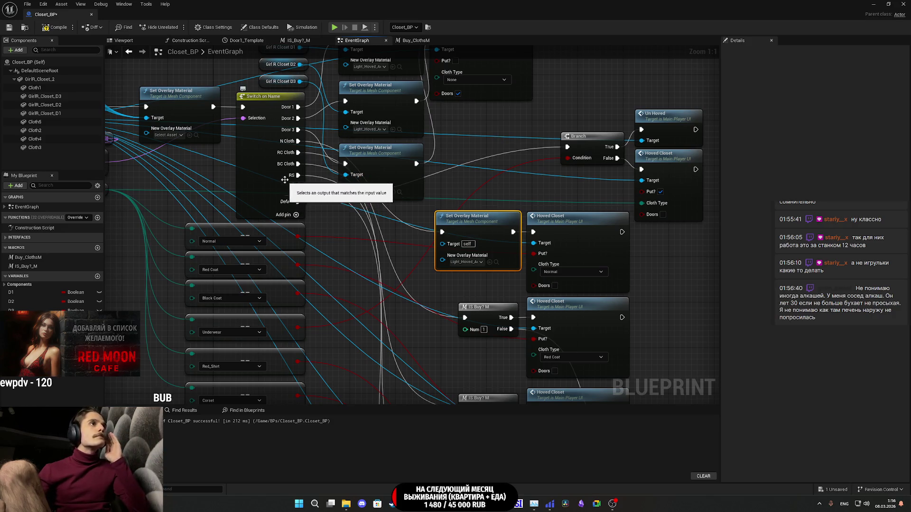
{"action": "left_click", "coordinate": [34, 88]}
{"action": "scroll", "coordinate": [768, 318], "scroll_direction": "down", "scroll_amount": 8}
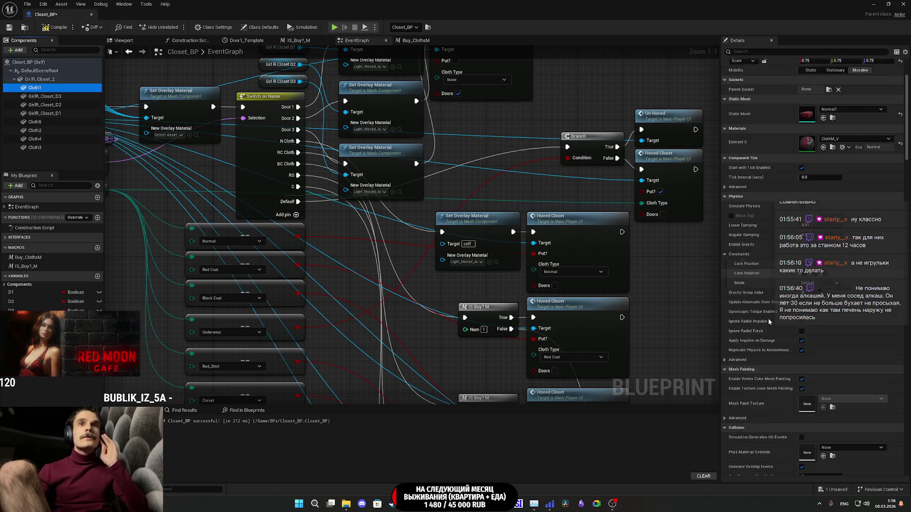
{"action": "left_click", "coordinate": [748, 51]}
{"action": "type", "text": "tag"}
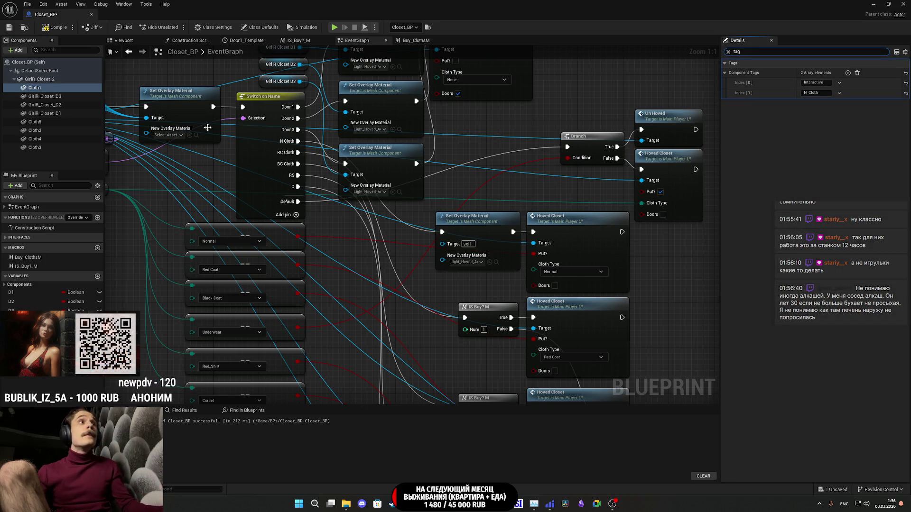
{"action": "left_click_drag", "start_coordinate": [34, 88], "coordinate": [389, 252]}
{"action": "left_click_drag", "start_coordinate": [453, 249], "coordinate": [453, 249]}
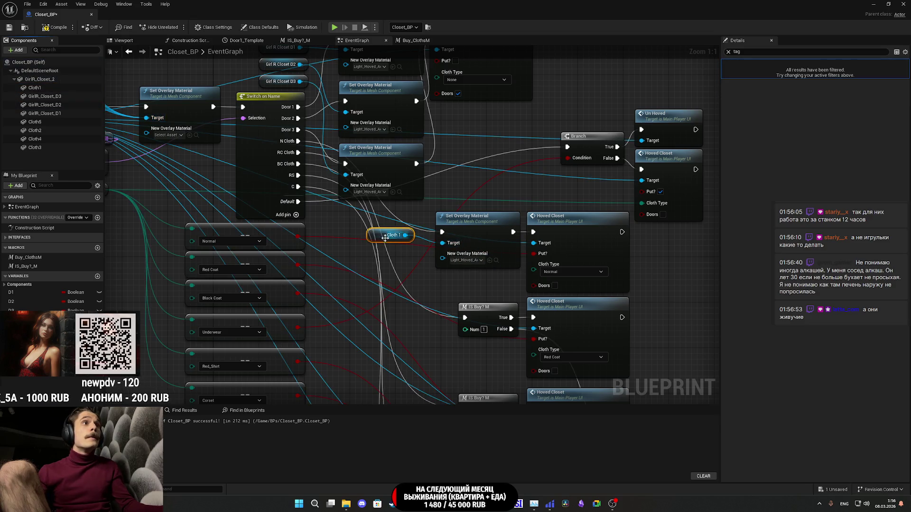
Paste another overlay node and wire it toward IS Buy Num 1.
{"action": "left_click", "coordinate": [437, 259]}
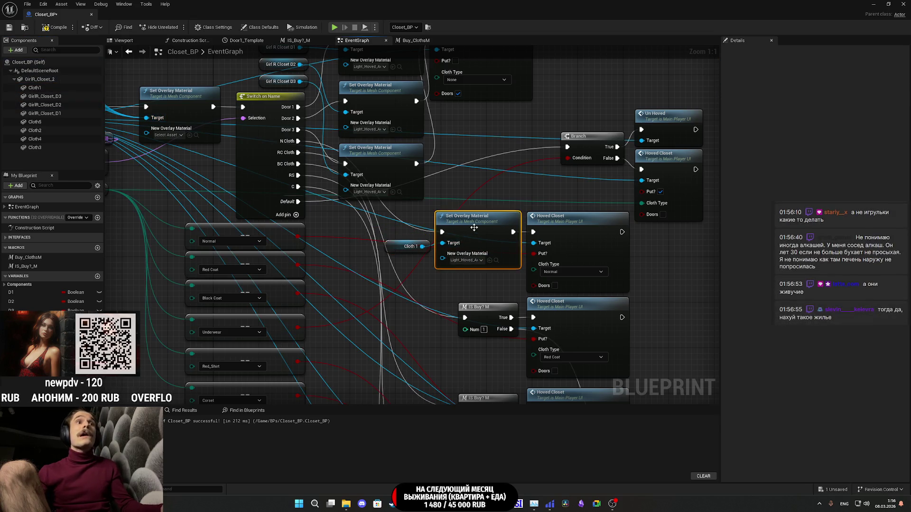
{"action": "left_click_drag", "start_coordinate": [445, 272], "coordinate": [494, 237]}
{"action": "key", "text": "ctrl+c"}
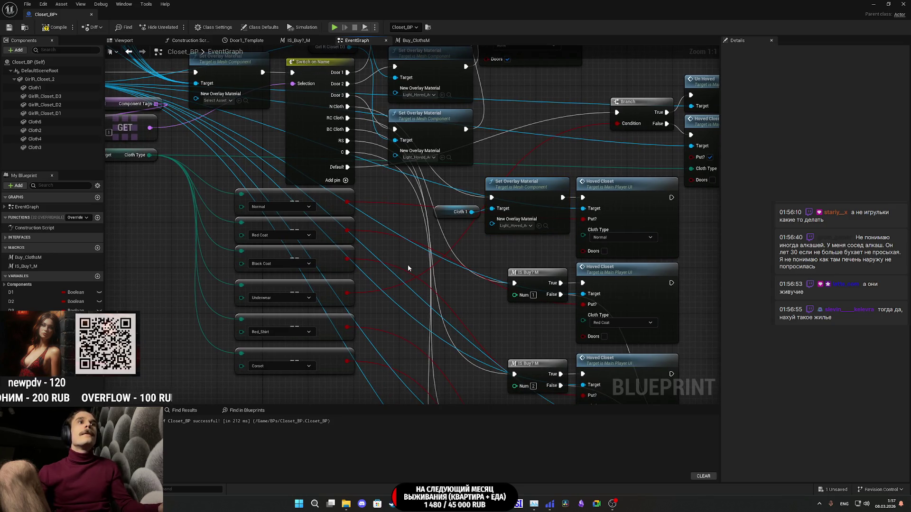
{"action": "key", "text": "ctrl+v"}
{"action": "left_click_drag", "start_coordinate": [483, 283], "coordinate": [514, 286]}
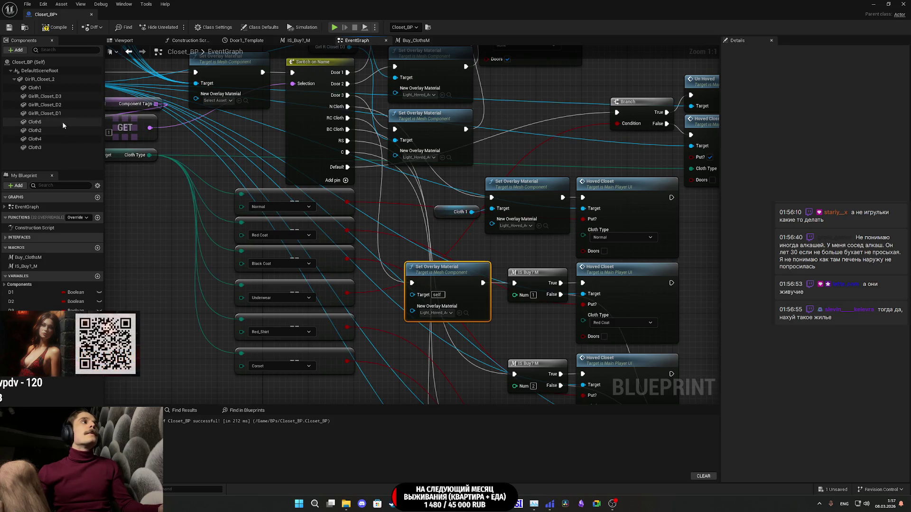
Connect the Cloth2 component to the Num 1 overlay node's Target.
{"action": "left_click", "coordinate": [38, 130]}
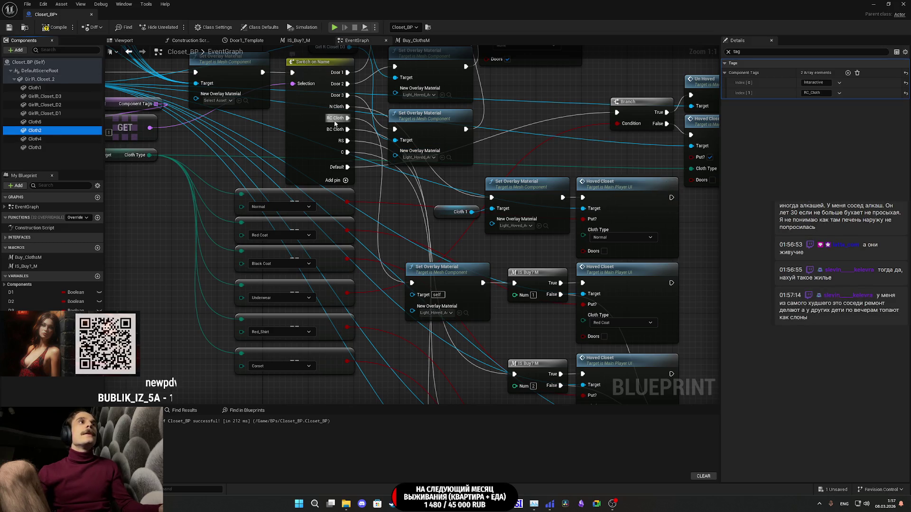
{"action": "left_click_drag", "start_coordinate": [467, 280], "coordinate": [480, 284]}
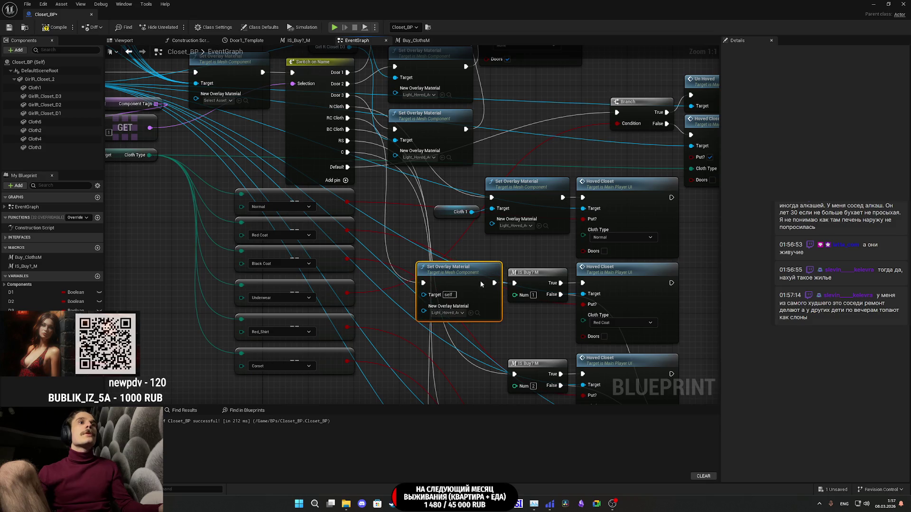
{"action": "left_click_drag", "start_coordinate": [38, 131], "coordinate": [446, 300]}
{"action": "left_click", "coordinate": [378, 299]}
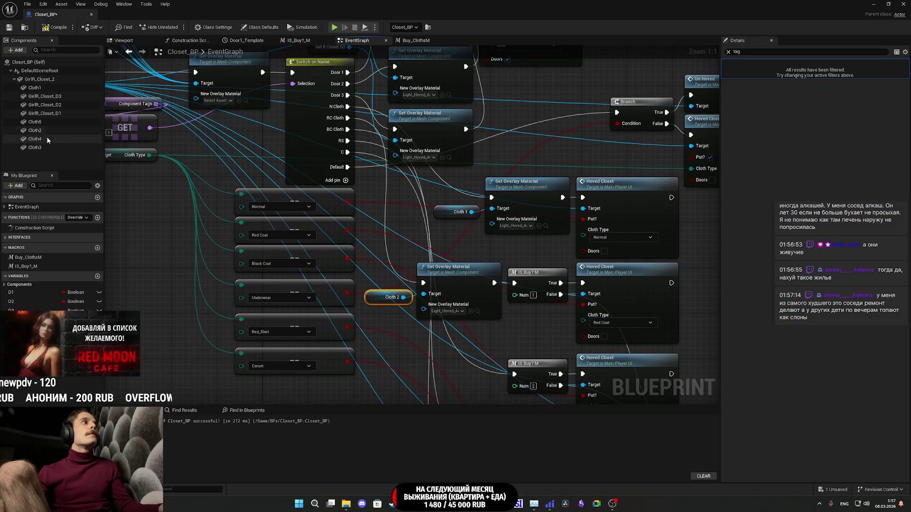
Copy the Cloth 2 overlay node to add a third one before IS Buy Num 2.
{"action": "scroll", "coordinate": [400, 272], "scroll_direction": "down", "scroll_amount": 3}
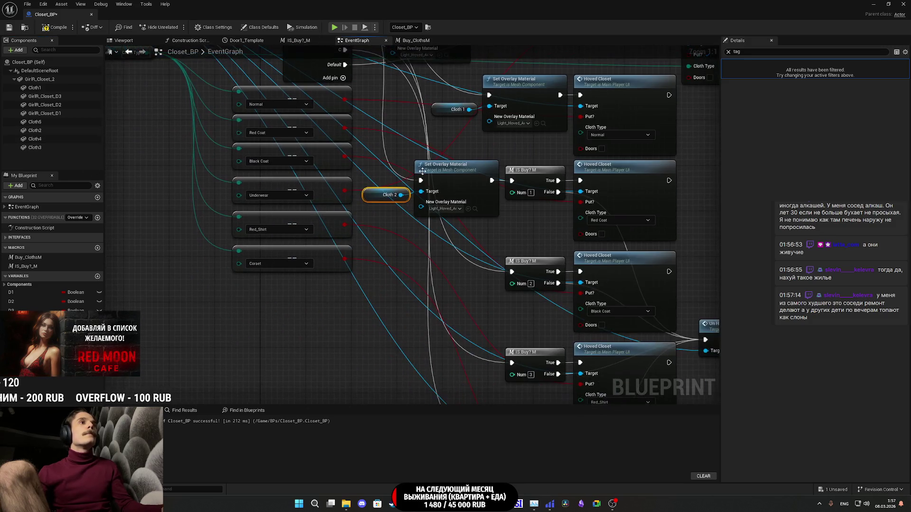
{"action": "left_click", "coordinate": [441, 167]}
{"action": "key", "text": "ctrl+c"}
{"action": "key", "text": "ctrl+v"}
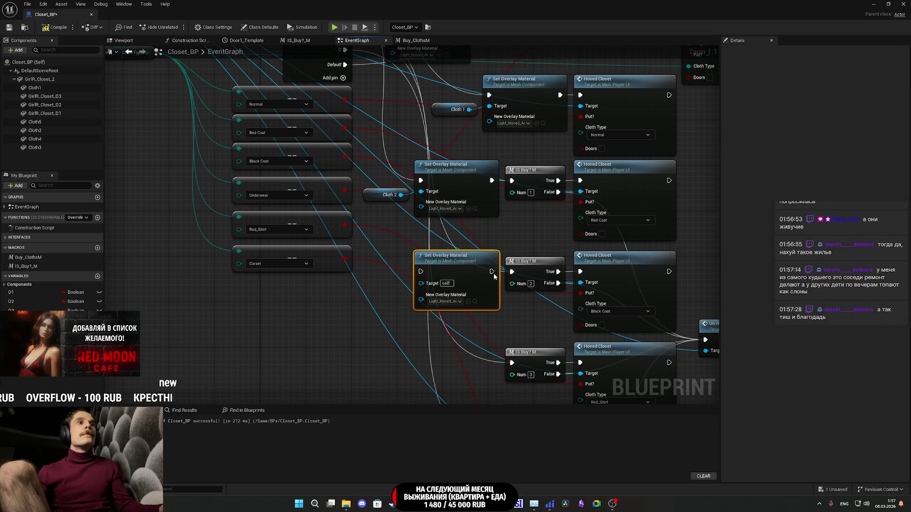